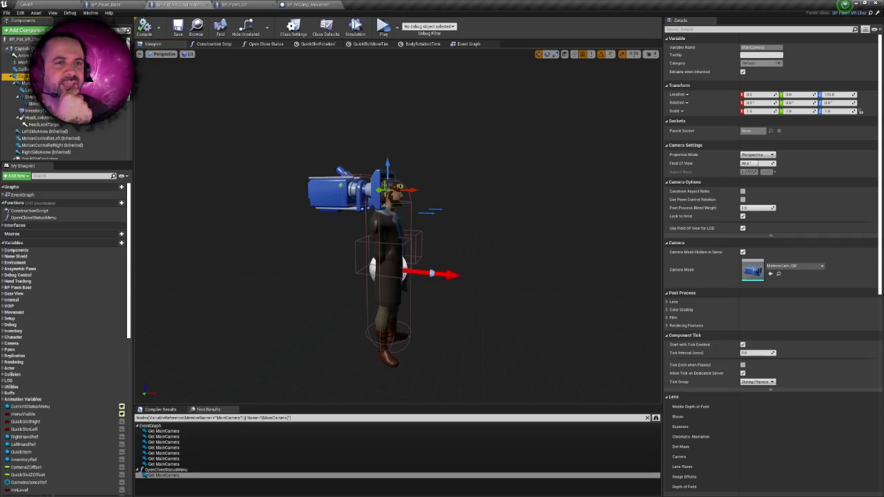
Compare the CameraHandle and MainCamera component settings, then bring up BP_Pawn_VR's Correct Capsule Location graph.
{"action": "left_click", "coordinate": [24, 76]}
{"action": "left_click", "coordinate": [24, 62]}
{"action": "left_click", "coordinate": [24, 76]}
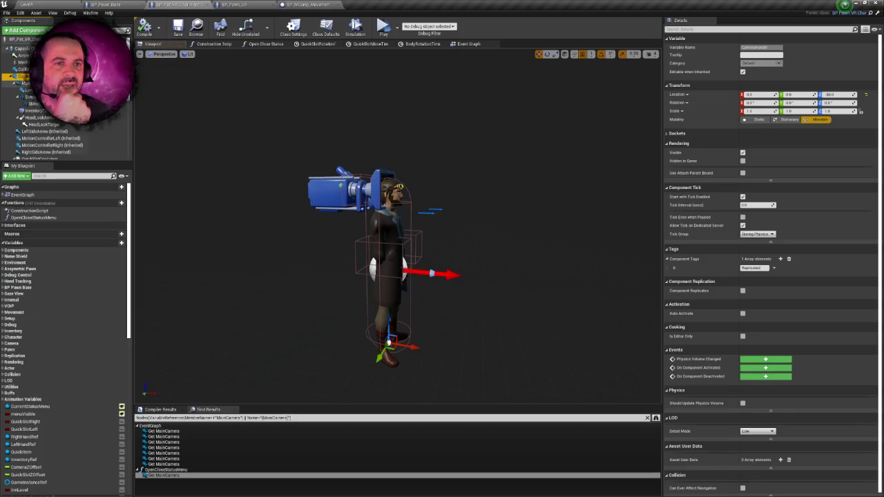
{"action": "left_click", "coordinate": [24, 83]}
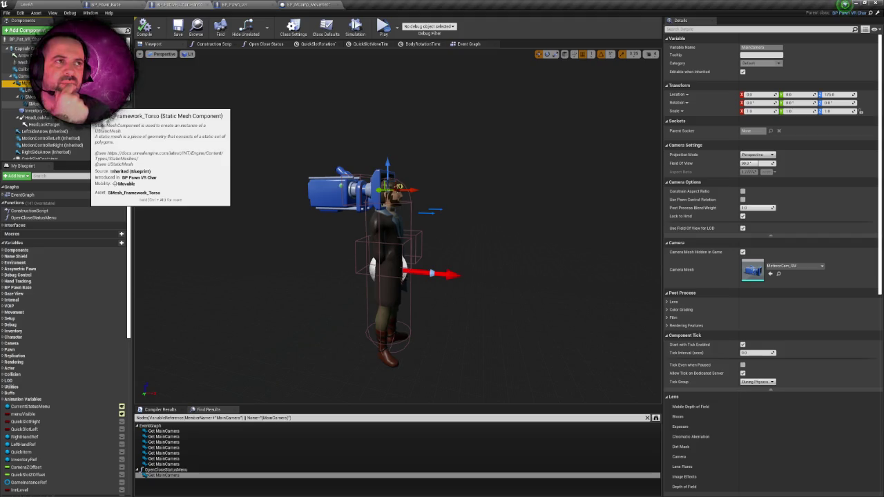
{"action": "left_click", "coordinate": [41, 76]}
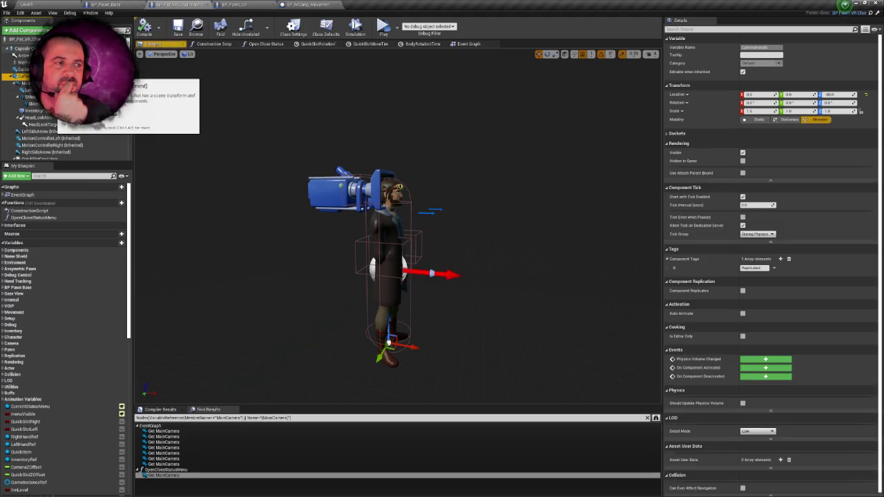
{"action": "left_click", "coordinate": [25, 83]}
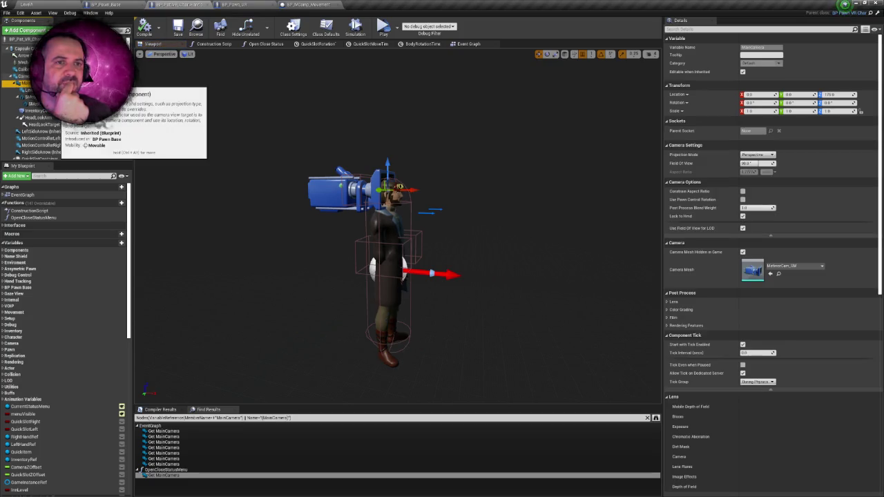
{"action": "left_click", "coordinate": [28, 76]}
{"action": "left_click", "coordinate": [26, 82]}
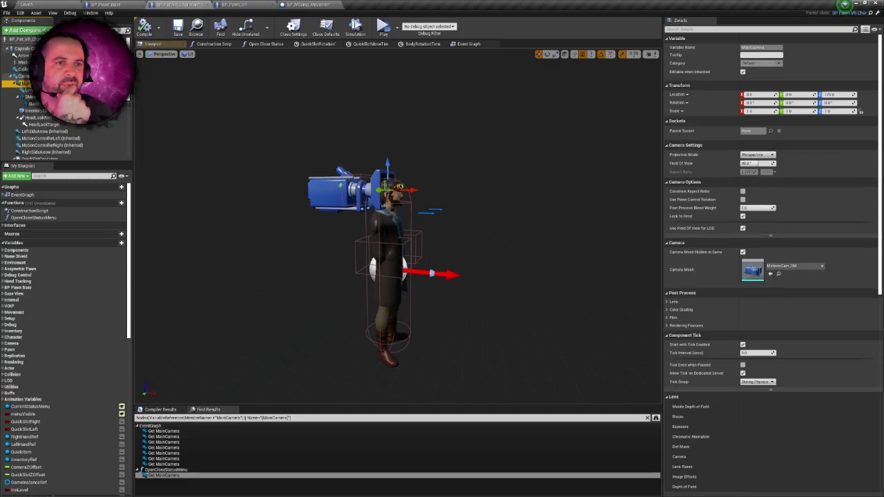
{"action": "left_click", "coordinate": [255, 5]}
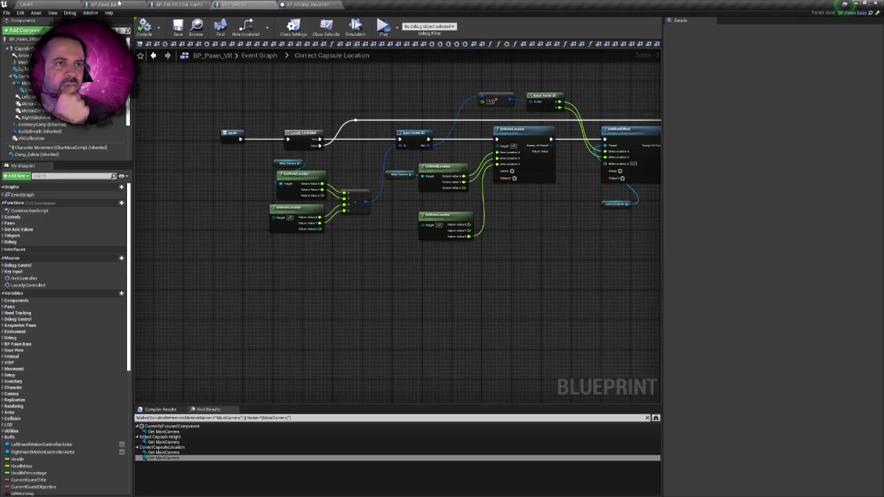
Check BP_Pawn_Base's camera component, then return to BP_Pawn_VR's Correct Capsule Location graph.
{"action": "left_click", "coordinate": [111, 4]}
{"action": "left_click", "coordinate": [24, 76]}
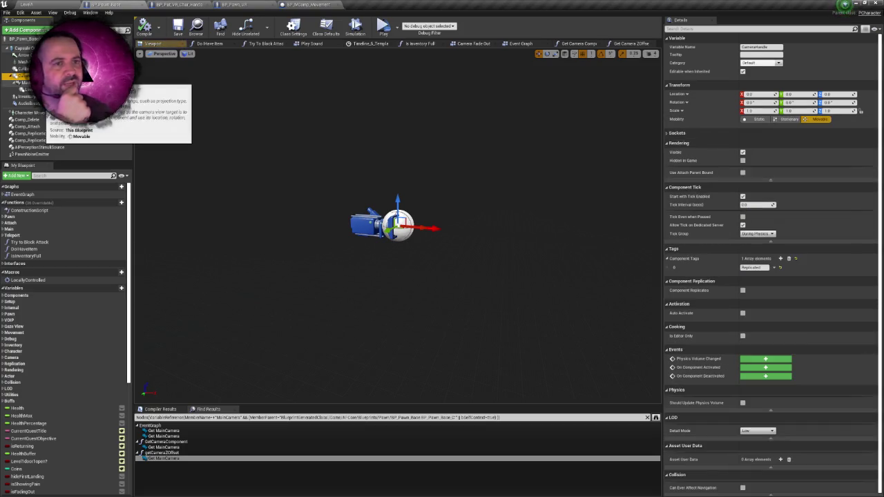
{"action": "right_click", "coordinate": [130, 5]}
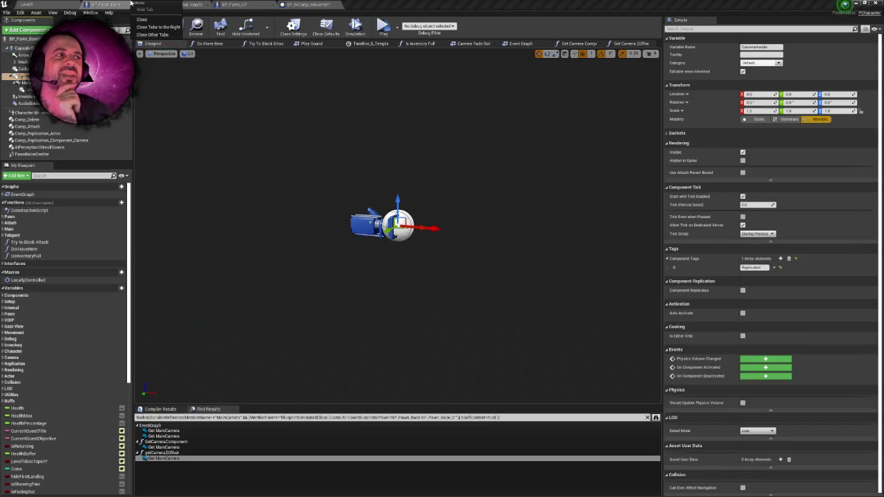
{"action": "left_click", "coordinate": [233, 4]}
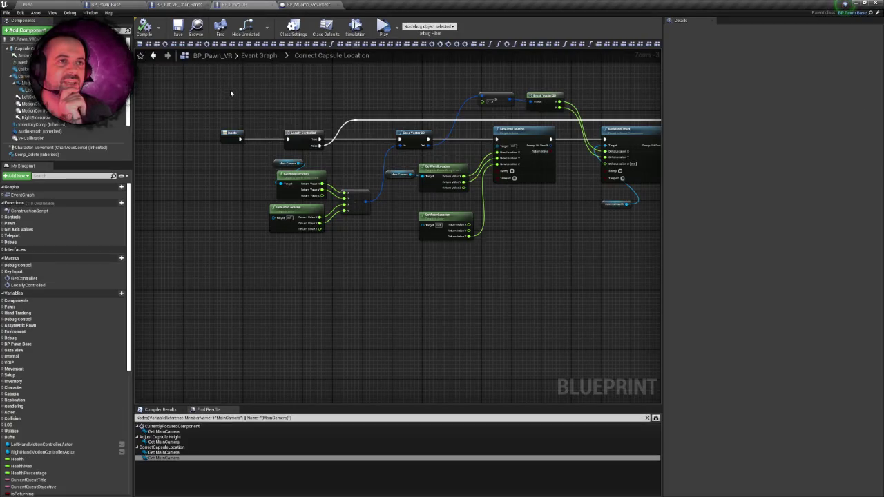
Show the BP_Pat_VR_Char_Hands blueprint's Event Graph.
{"action": "left_click", "coordinate": [178, 4]}
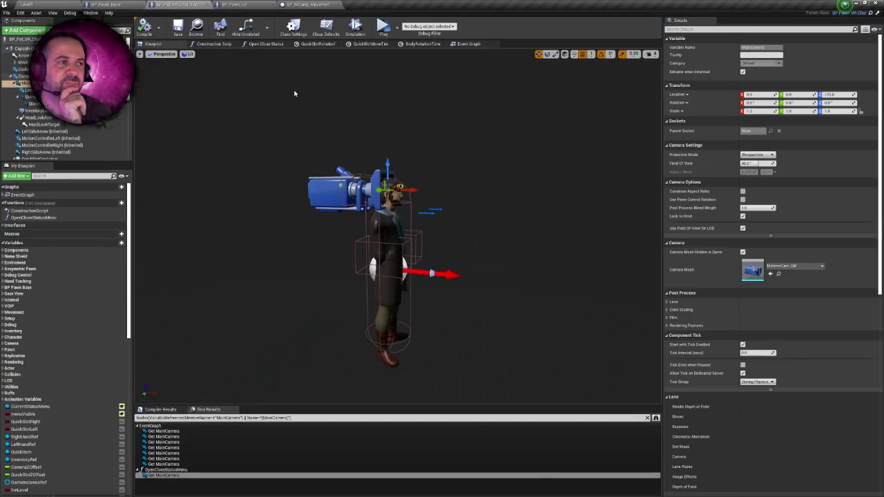
{"action": "left_click", "coordinate": [464, 44]}
{"action": "scroll", "coordinate": [433, 164], "scroll_direction": "down", "scroll_amount": 1}
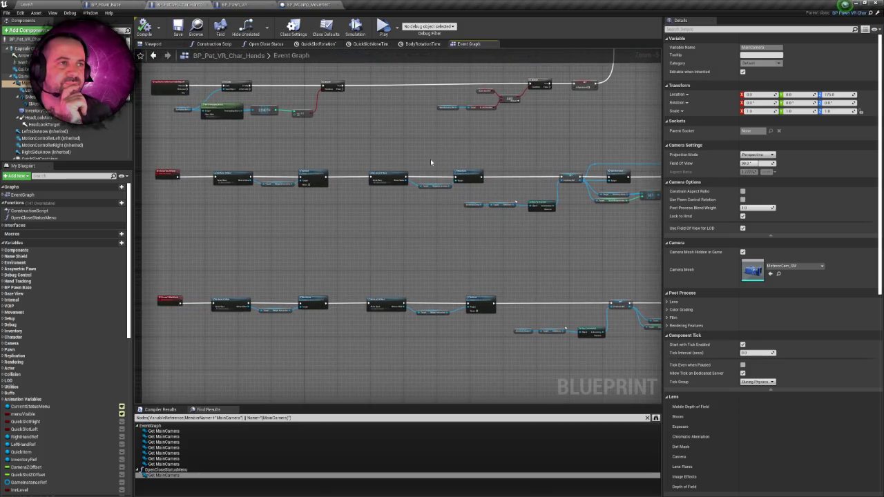
Navigate the hands Event Graph to centre the Body Container nodes.
{"action": "scroll", "coordinate": [408, 147], "scroll_direction": "down", "scroll_amount": 6}
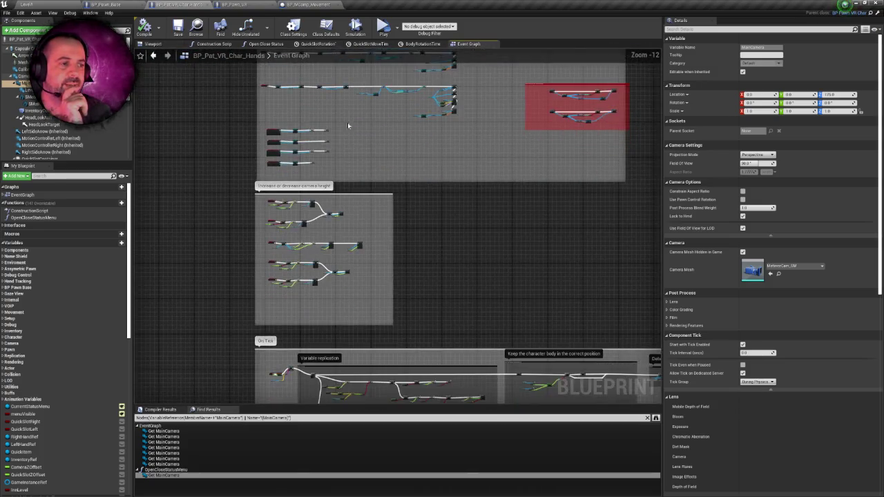
{"action": "scroll", "coordinate": [483, 221], "scroll_direction": "up", "scroll_amount": 8}
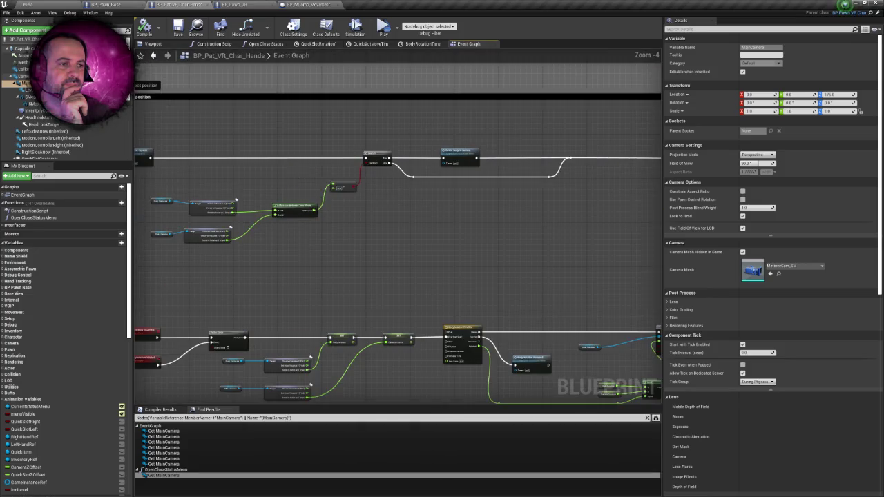
{"action": "right_click", "coordinate": [294, 172]}
{"action": "left_click_drag", "start_coordinate": [295, 172], "coordinate": [362, 170]}
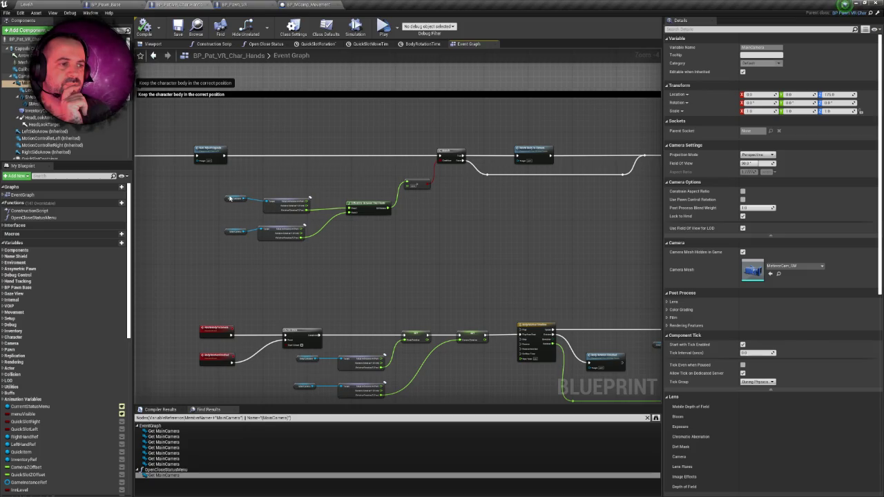
{"action": "scroll", "coordinate": [241, 198], "scroll_direction": "up", "scroll_amount": 2}
{"action": "left_click_drag", "start_coordinate": [214, 197], "coordinate": [259, 185]}
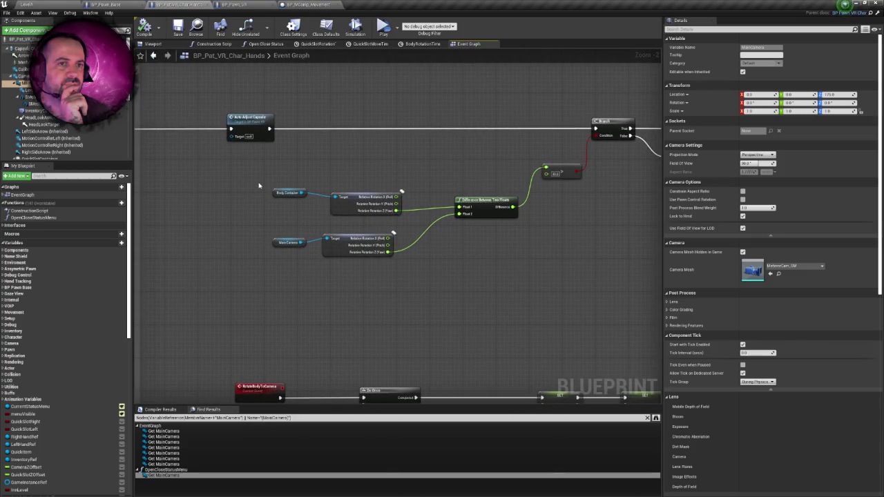
Run a project-wide Find References search for the CameraHandle component.
{"action": "right_click", "coordinate": [258, 183]}
{"action": "left_click", "coordinate": [28, 76]}
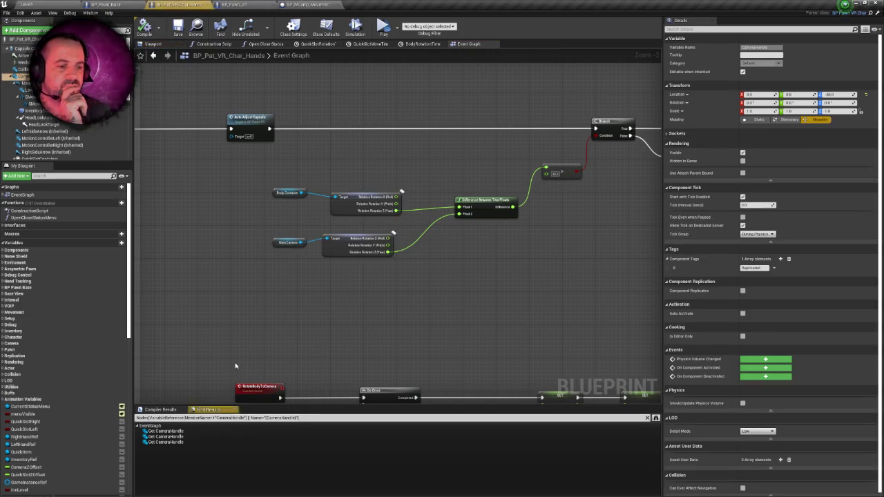
{"action": "left_click", "coordinate": [655, 418]}
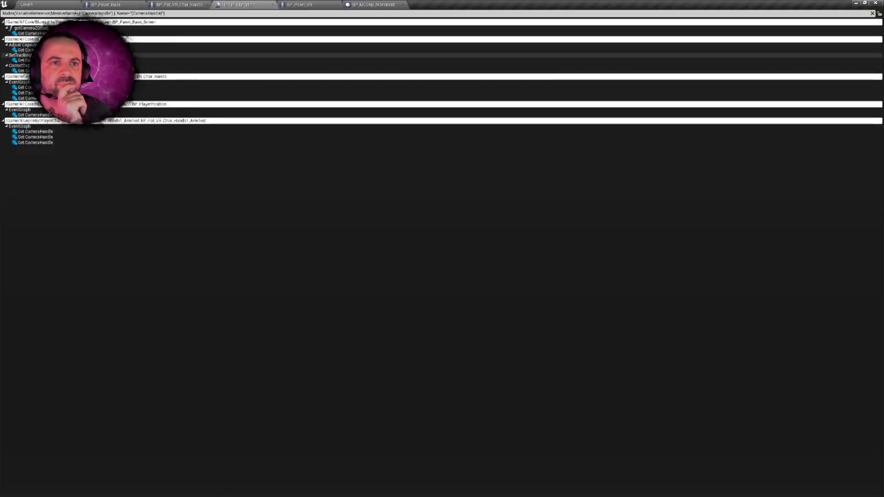
Review CameraHandle's use in Set Tracking Level's tracking origin nodes, then open its Adjust Capsule Height use.
{"action": "double_click", "coordinate": [76, 60]}
{"action": "mouse_move", "coordinate": [268, 131]}
{"action": "left_mouse_down"}
{"action": "mouse_move", "coordinate": [387, 103]}
{"action": "mouse_move", "coordinate": [493, 99]}
{"action": "mouse_move", "coordinate": [389, 111]}
{"action": "left_mouse_up"}
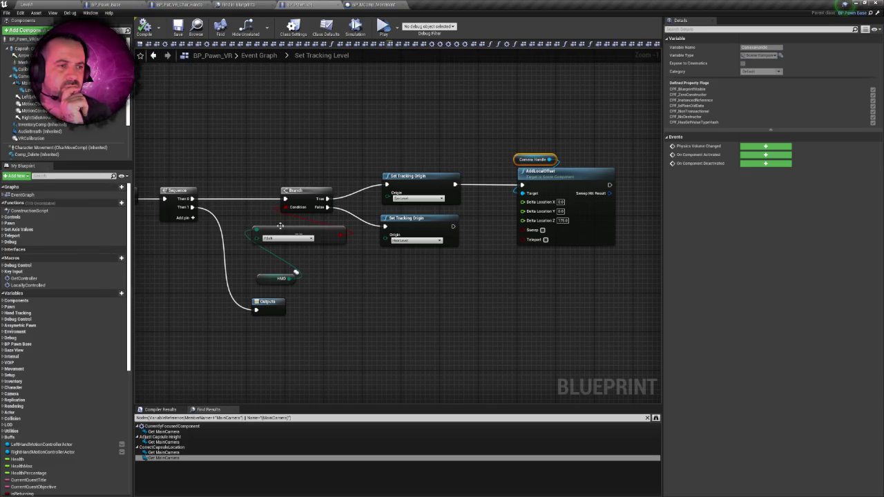
{"action": "scroll", "coordinate": [379, 150], "scroll_direction": "up", "scroll_amount": 1}
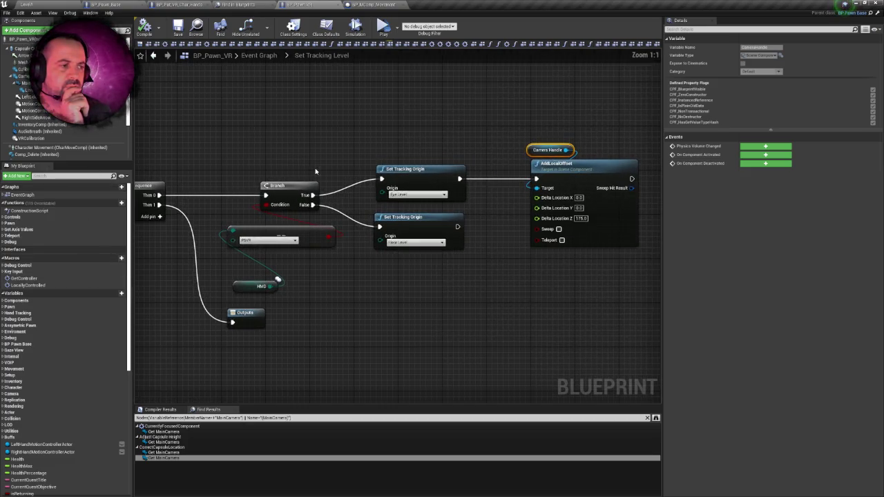
{"action": "left_click_drag", "start_coordinate": [379, 150], "coordinate": [428, 263]}
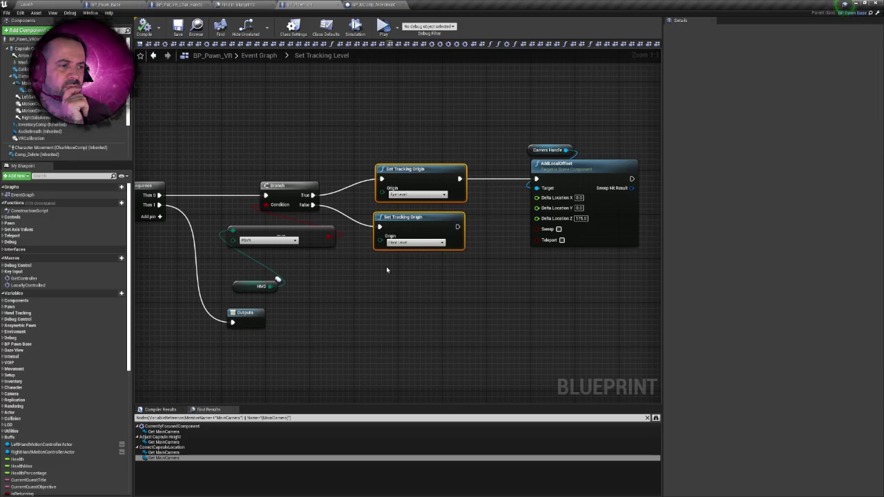
{"action": "mouse_move", "coordinate": [368, 134]}
{"action": "left_mouse_down"}
{"action": "mouse_move", "coordinate": [568, 270]}
{"action": "mouse_move", "coordinate": [638, 274]}
{"action": "mouse_move", "coordinate": [418, 266]}
{"action": "left_mouse_up"}
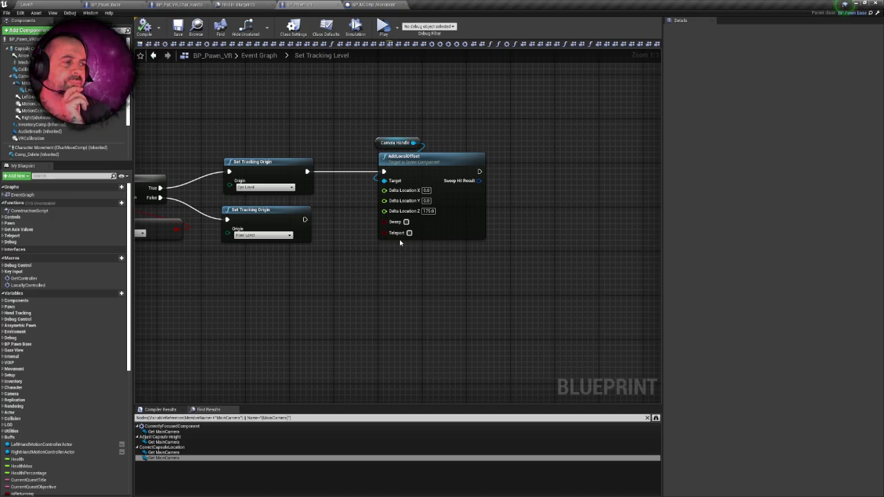
{"action": "left_click", "coordinate": [239, 4]}
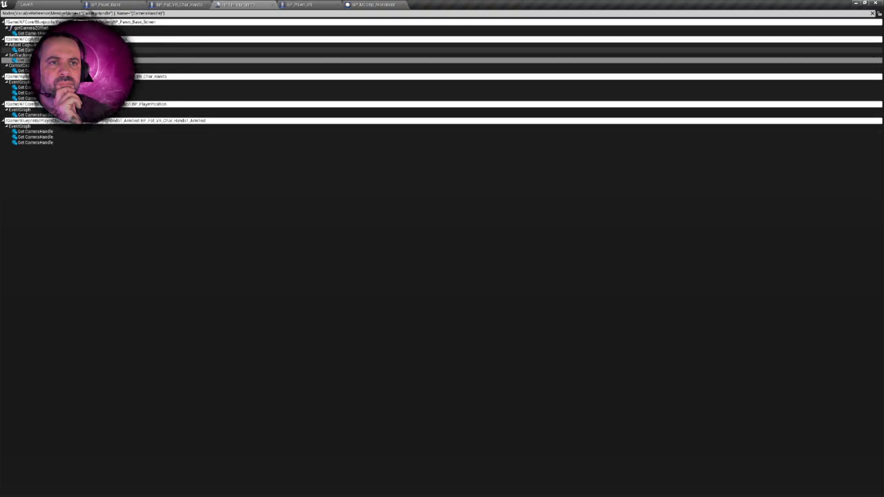
{"action": "double_click", "coordinate": [42, 60]}
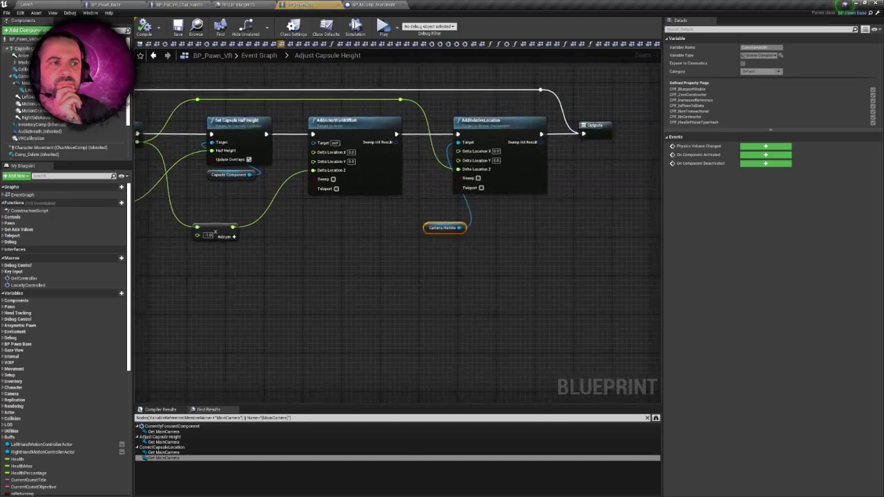
Pan through Adjust Capsule Height's Clamp, capsule half-height, AddActorWorldOffset and Camera Handle nodes, then return to results.
{"action": "mouse_move", "coordinate": [270, 211]}
{"action": "left_mouse_down"}
{"action": "mouse_move", "coordinate": [421, 244]}
{"action": "mouse_move", "coordinate": [456, 239]}
{"action": "left_mouse_up"}
{"action": "scroll", "coordinate": [421, 245], "scroll_direction": "down", "scroll_amount": 1}
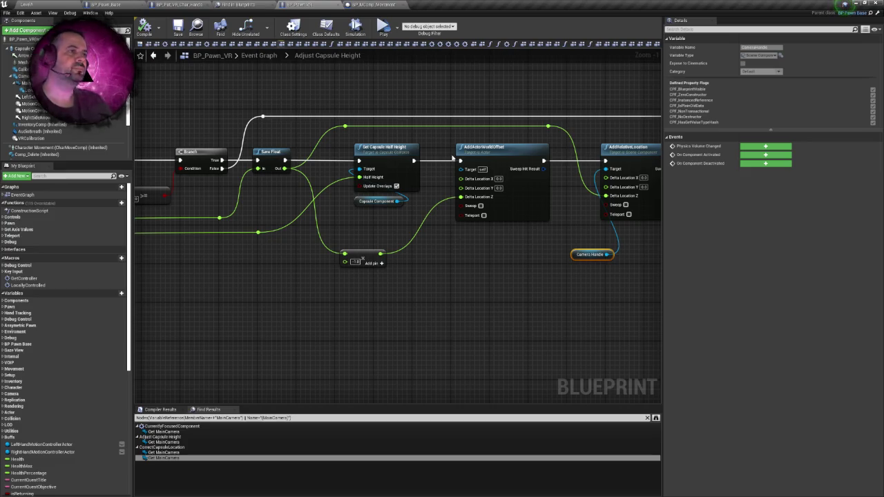
{"action": "right_click", "coordinate": [304, 3]}
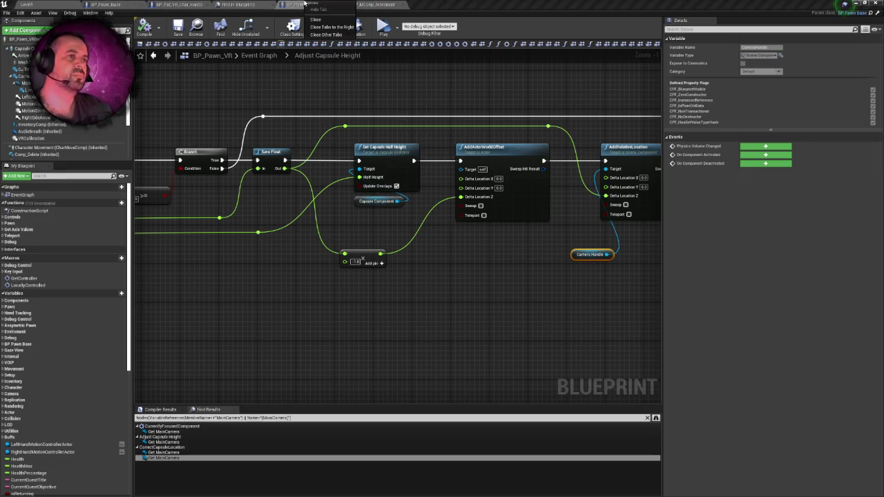
{"action": "left_click", "coordinate": [304, 3]}
{"action": "left_click_drag", "start_coordinate": [415, 136], "coordinate": [581, 147]}
{"action": "left_click_drag", "start_coordinate": [530, 181], "coordinate": [215, 186]}
{"action": "mouse_move", "coordinate": [470, 204]}
{"action": "left_mouse_down"}
{"action": "mouse_move", "coordinate": [290, 205]}
{"action": "mouse_move", "coordinate": [365, 225]}
{"action": "left_mouse_up"}
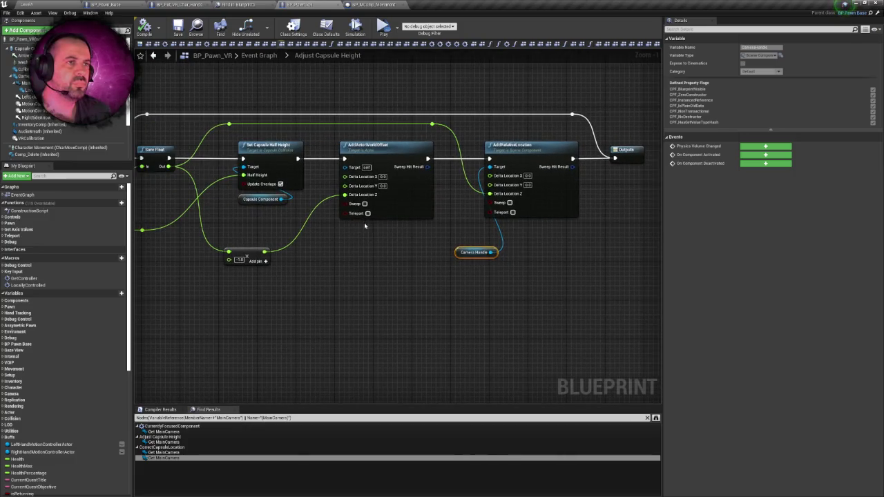
{"action": "left_click", "coordinate": [257, 5]}
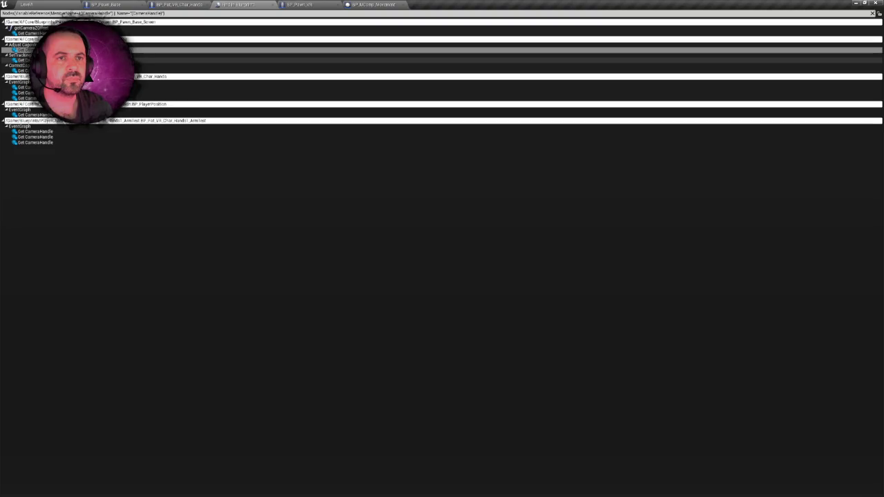
Open CameraHandle's use in Correct Capsule Location and list all Main Camera references in BP_Pawn_VR.
{"action": "double_click", "coordinate": [42, 70]}
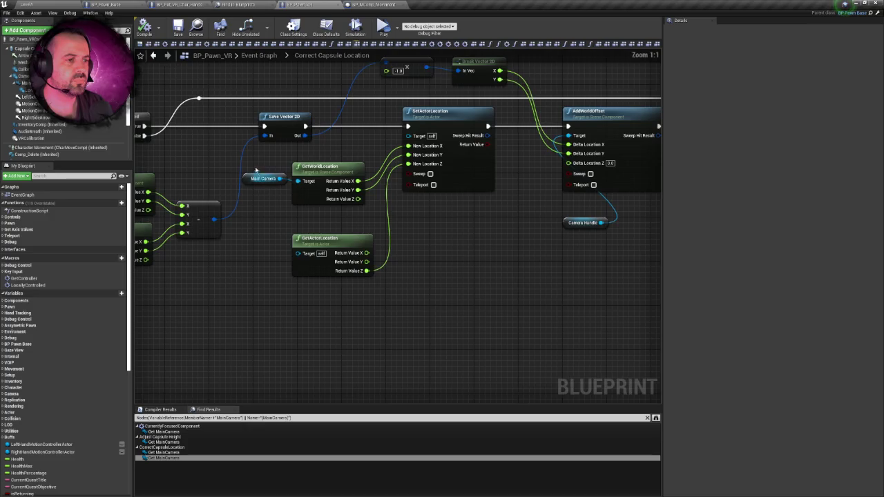
{"action": "right_click", "coordinate": [252, 181]}
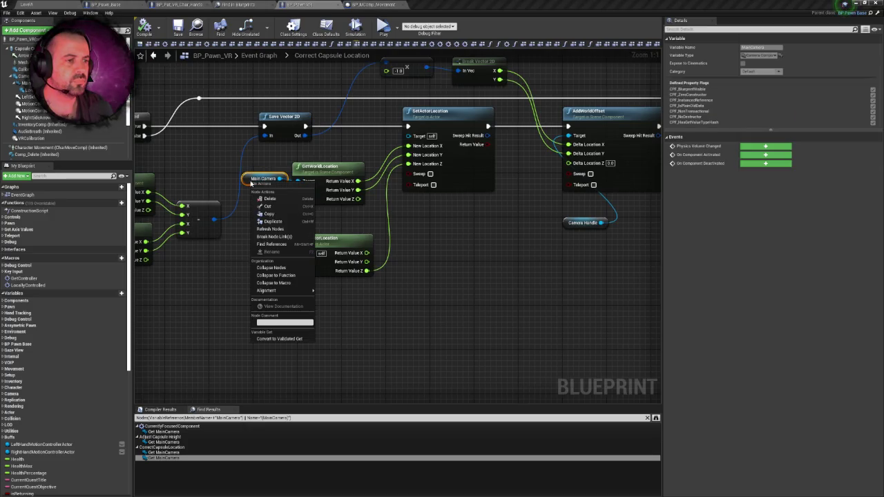
{"action": "left_click", "coordinate": [272, 244]}
Step through Main Camera uses in Currently Focused Component, Adjust Capsule Height and Correct Capsule Location.
{"action": "left_click", "coordinate": [171, 433]}
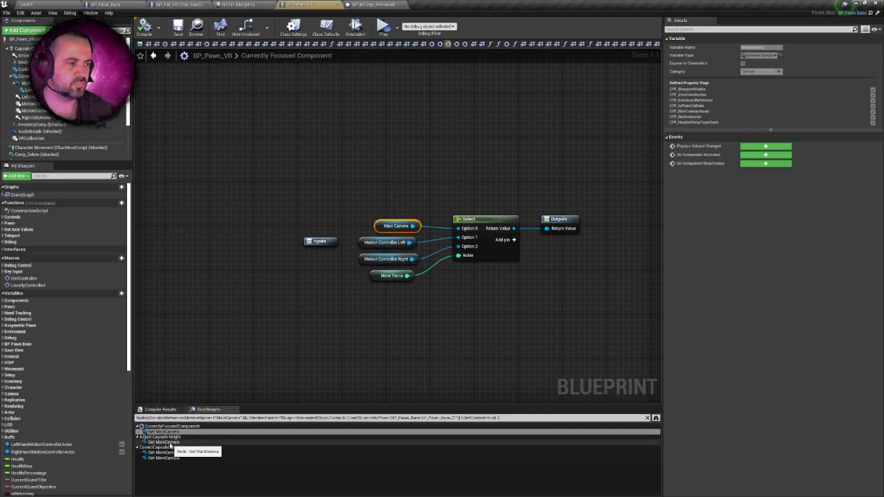
{"action": "left_click", "coordinate": [169, 443]}
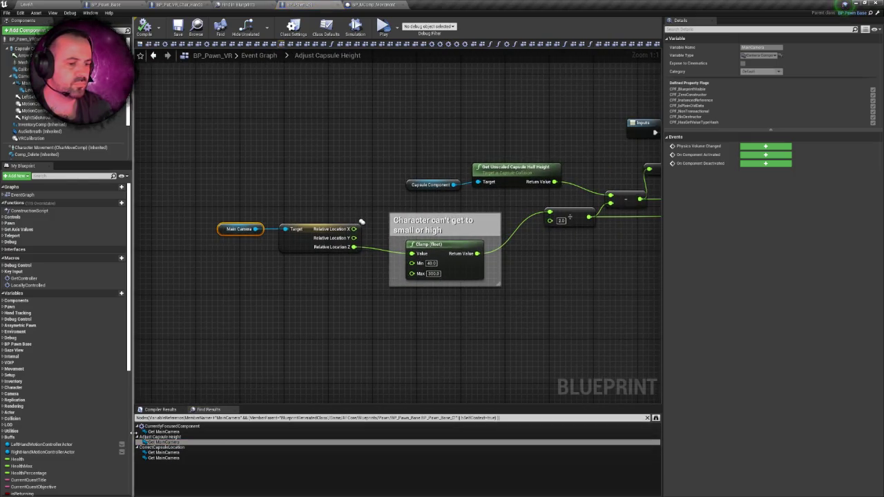
{"action": "left_click", "coordinate": [165, 453]}
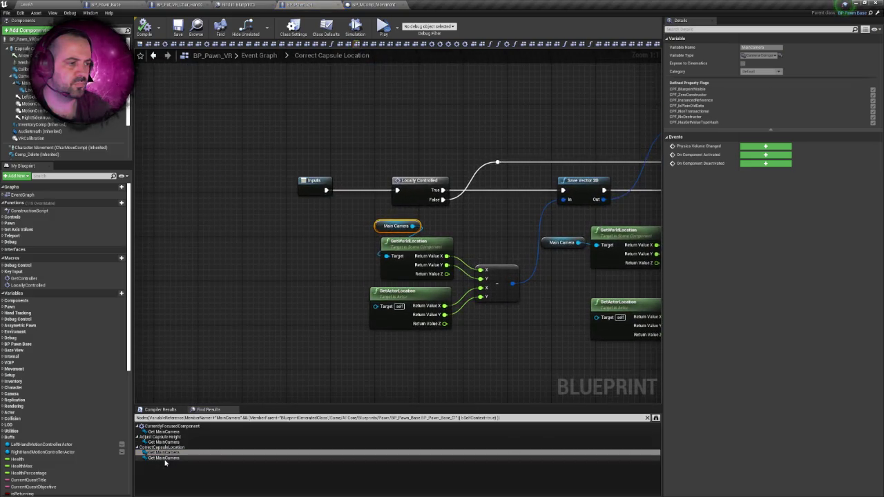
{"action": "left_click", "coordinate": [166, 458]}
{"action": "left_click", "coordinate": [338, 320]}
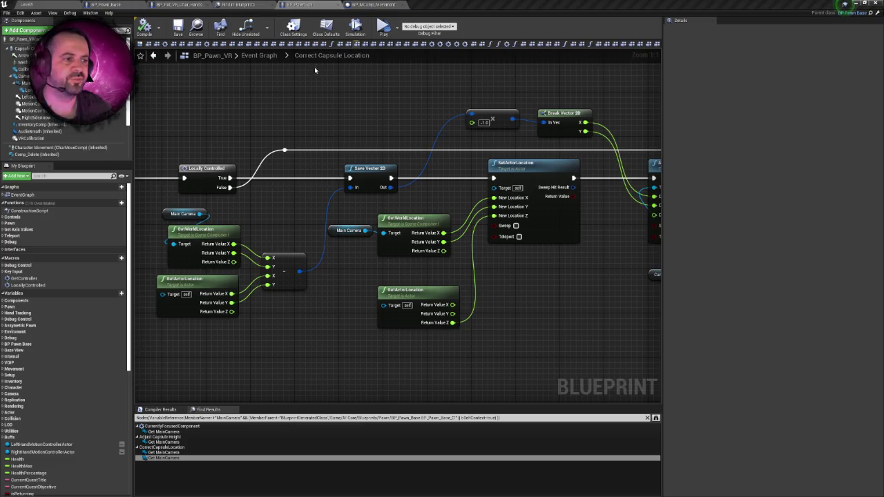
{"action": "left_click", "coordinate": [176, 4]}
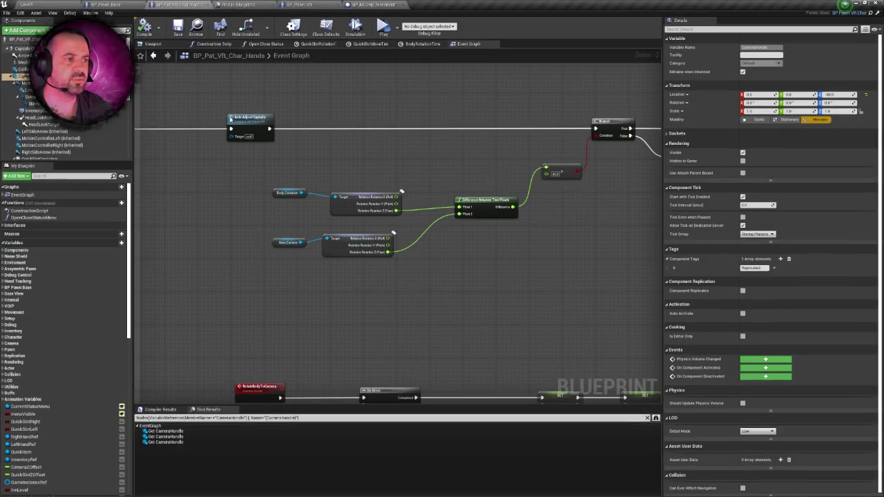
Search all blueprints for MainCamera uses from the BP_Pawn_VR graph.
{"action": "scroll", "coordinate": [322, 198], "scroll_direction": "down", "scroll_amount": 1}
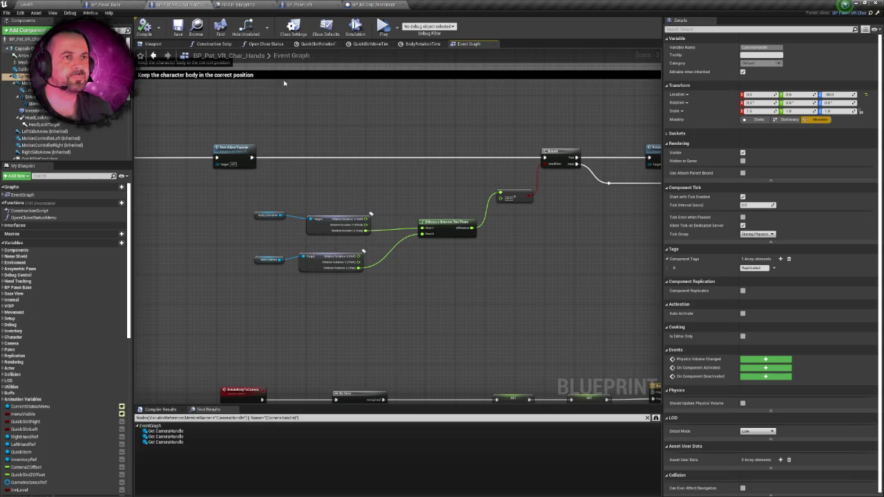
{"action": "left_click", "coordinate": [238, 4]}
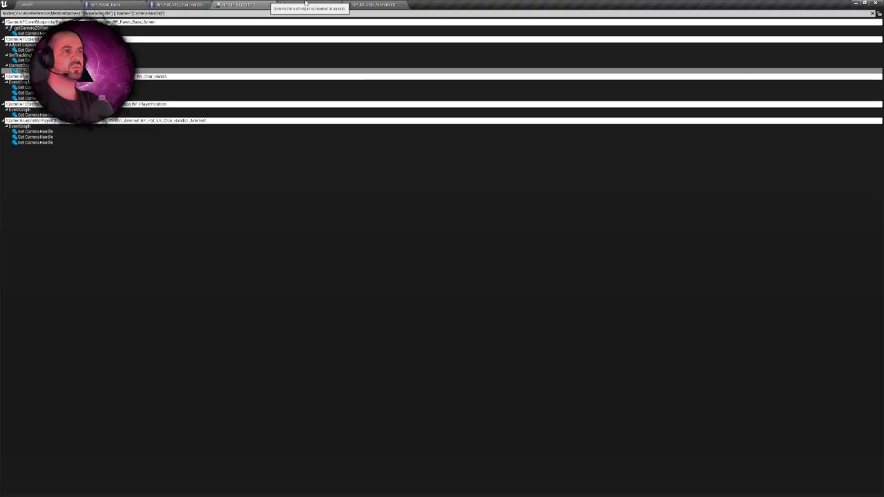
{"action": "left_click", "coordinate": [300, 4]}
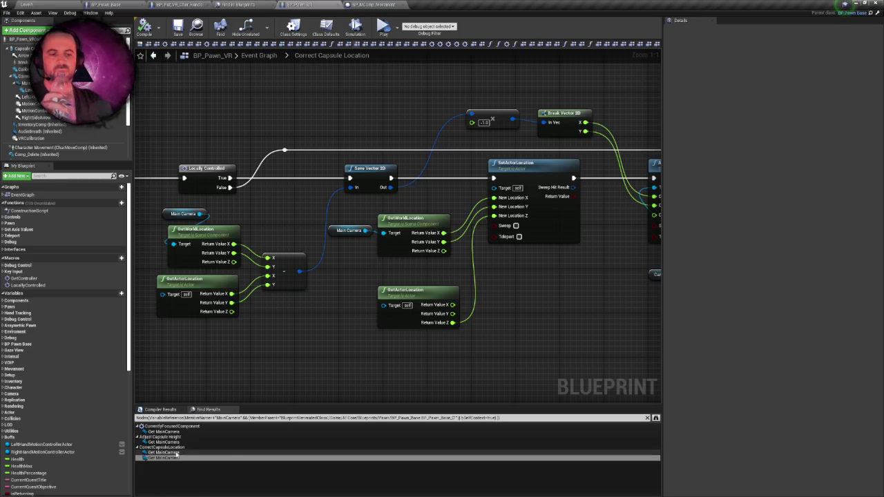
{"action": "left_click", "coordinate": [656, 419]}
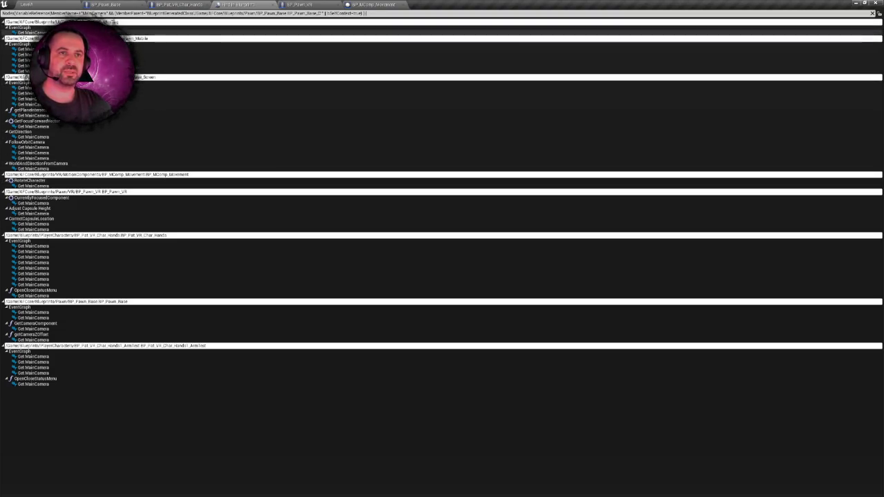
Inspect BP_MiniTag's Main Camera use and its DefaultSceneRoot and Widget components, then close BP_MiniTag.
{"action": "double_click", "coordinate": [34, 32]}
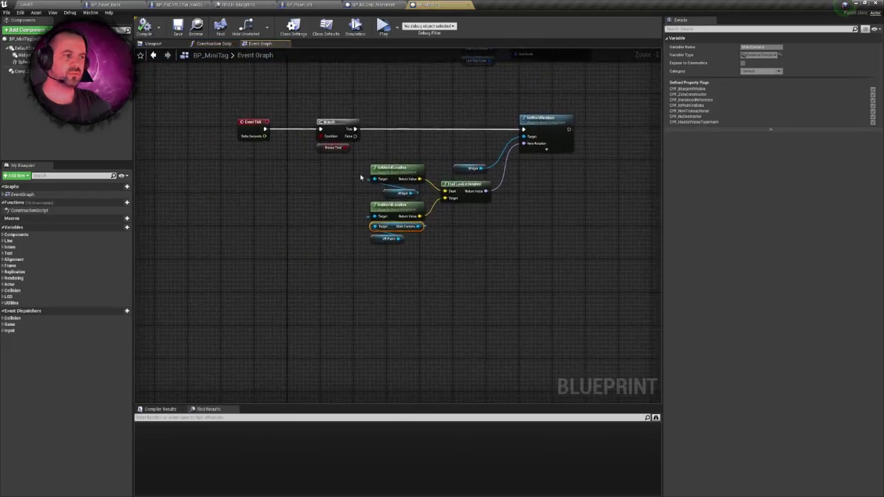
{"action": "scroll", "coordinate": [368, 212], "scroll_direction": "down", "scroll_amount": 7}
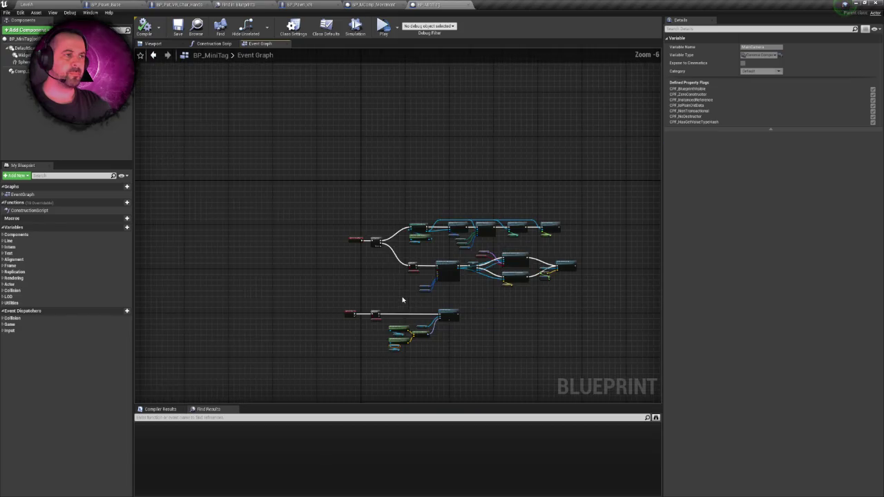
{"action": "left_click", "coordinate": [163, 45]}
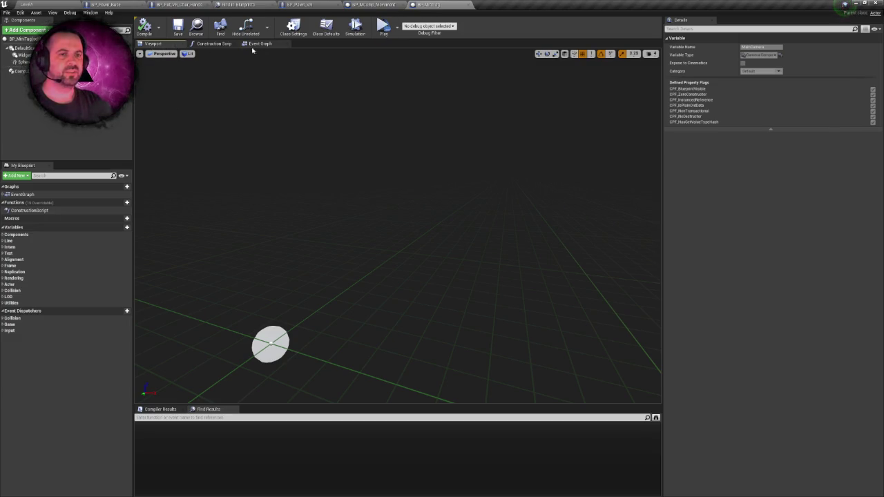
{"action": "left_click", "coordinate": [21, 48]}
{"action": "left_click", "coordinate": [24, 54]}
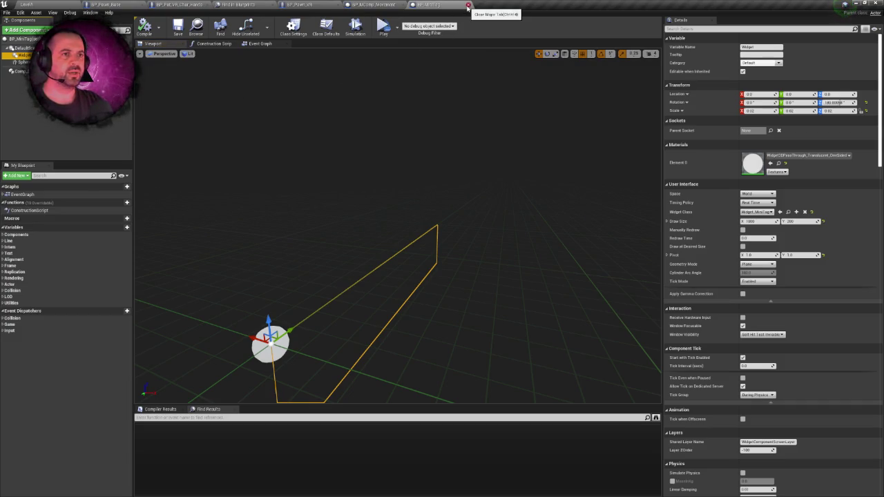
{"action": "left_click", "coordinate": [467, 5]}
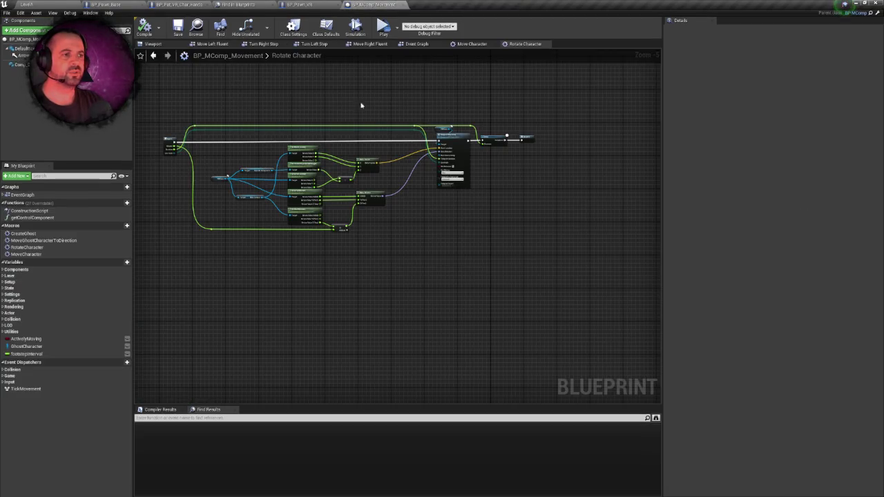
Review how Rotate Character's Main Camera feeds Teleport Character, then return to the MainCamera results.
{"action": "left_click", "coordinate": [250, 5]}
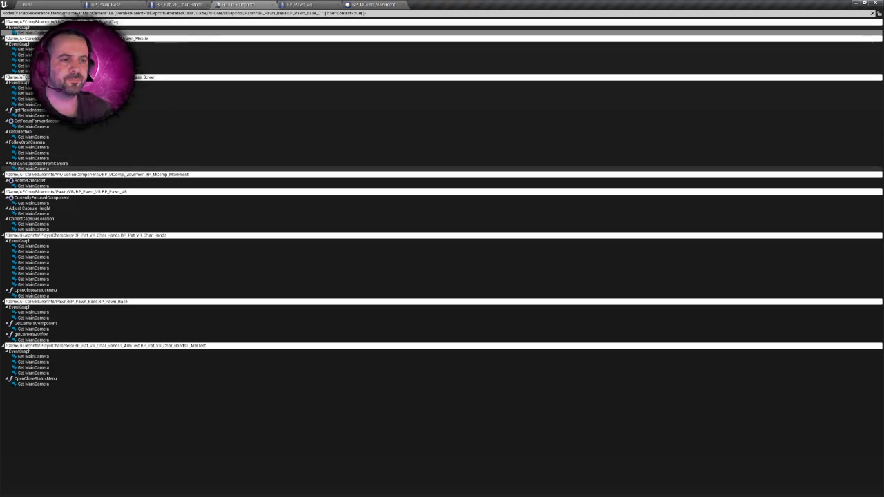
{"action": "double_click", "coordinate": [40, 186]}
{"action": "scroll", "coordinate": [228, 170], "scroll_direction": "down", "scroll_amount": 2}
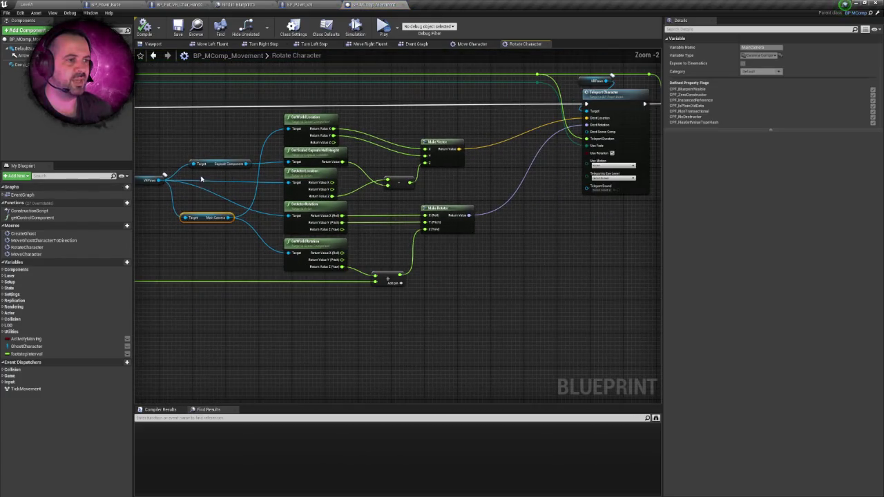
{"action": "left_click_drag", "start_coordinate": [407, 99], "coordinate": [374, 78]}
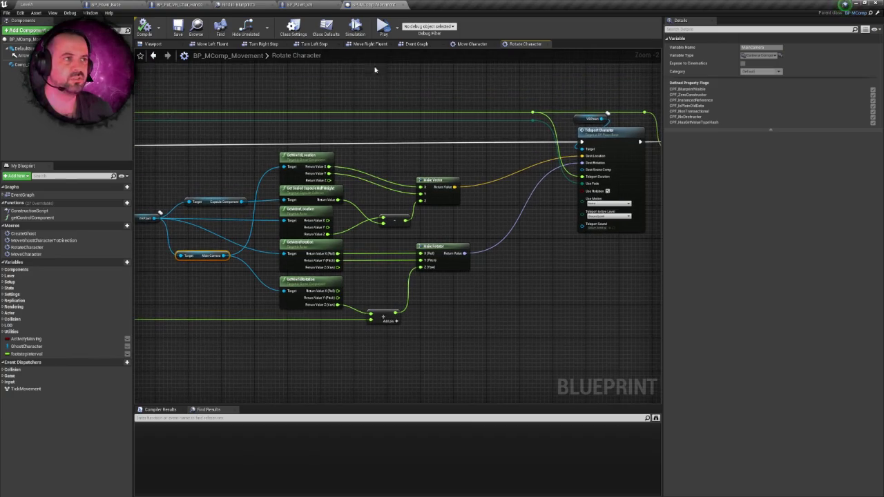
{"action": "left_click", "coordinate": [239, 4]}
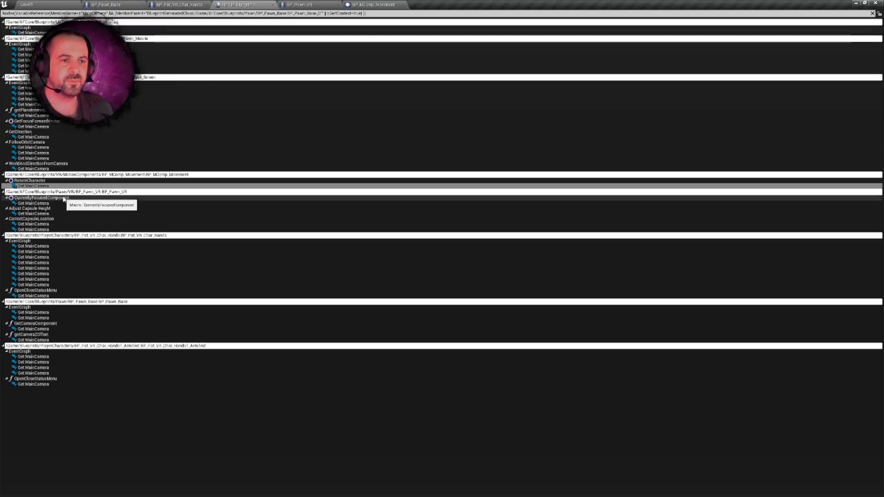
Open BP_Pat_VR_Char_Hands's Main Camera use, list its references, and step down to the last one.
{"action": "double_click", "coordinate": [41, 245]}
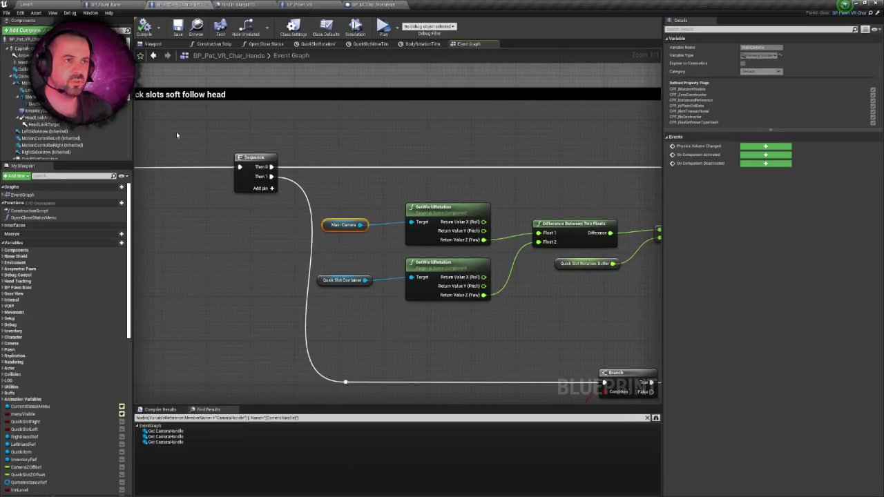
{"action": "right_click", "coordinate": [326, 226]}
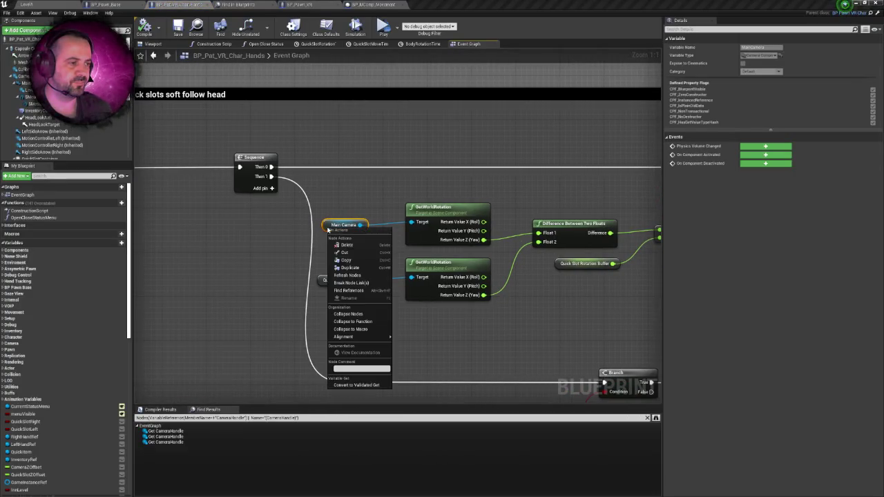
{"action": "left_click", "coordinate": [359, 294]}
{"action": "left_click", "coordinate": [164, 437]}
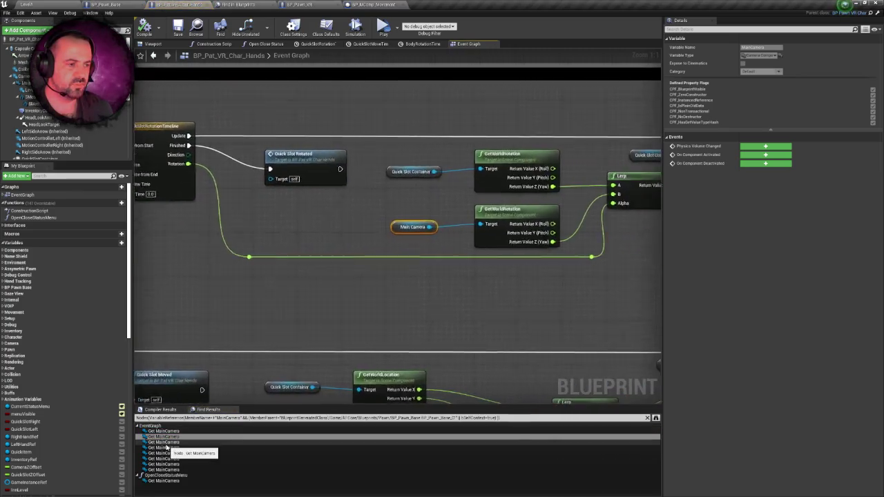
{"action": "left_click", "coordinate": [164, 442]}
{"action": "left_click", "coordinate": [164, 448]}
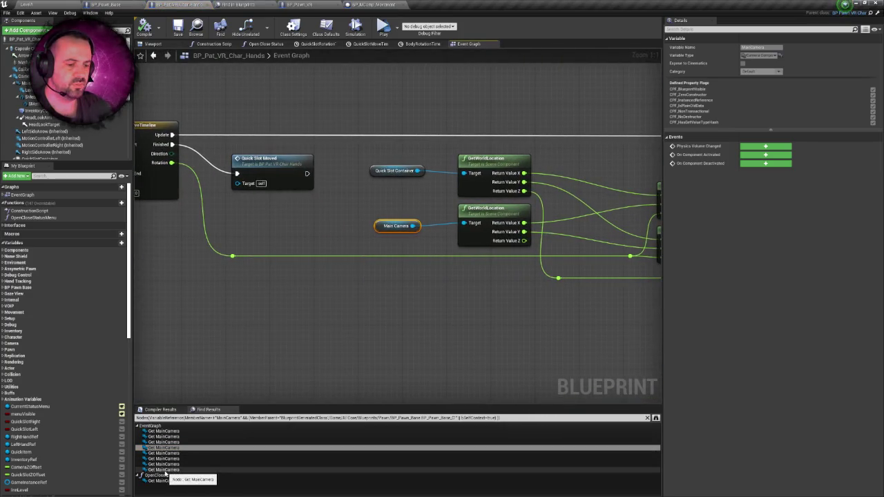
{"action": "left_click", "coordinate": [168, 471]}
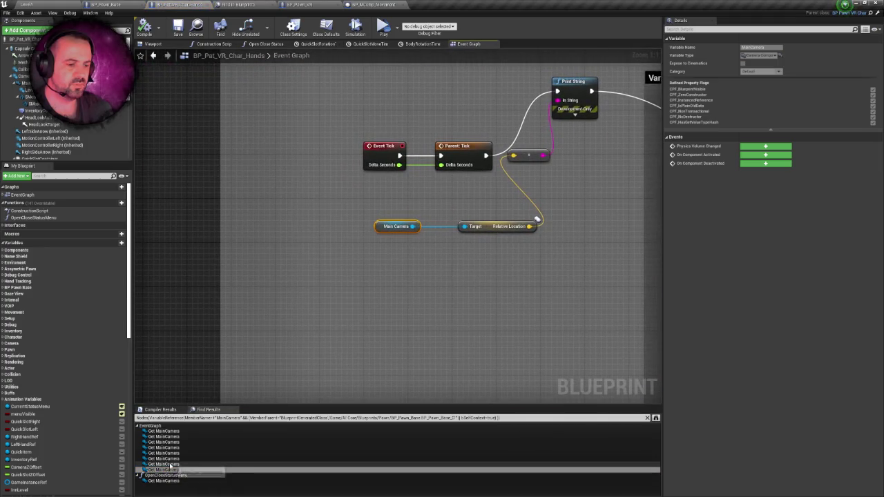
Step back up through the hands' Main Camera uses, then open BP_Pawn_Base's Main Camera use.
{"action": "left_click", "coordinate": [170, 464]}
{"action": "left_click", "coordinate": [167, 454]}
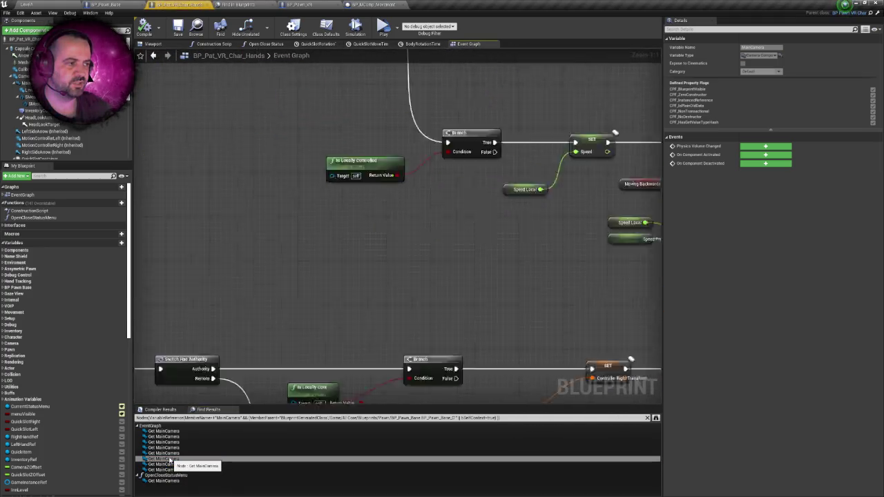
{"action": "left_click", "coordinate": [169, 448]}
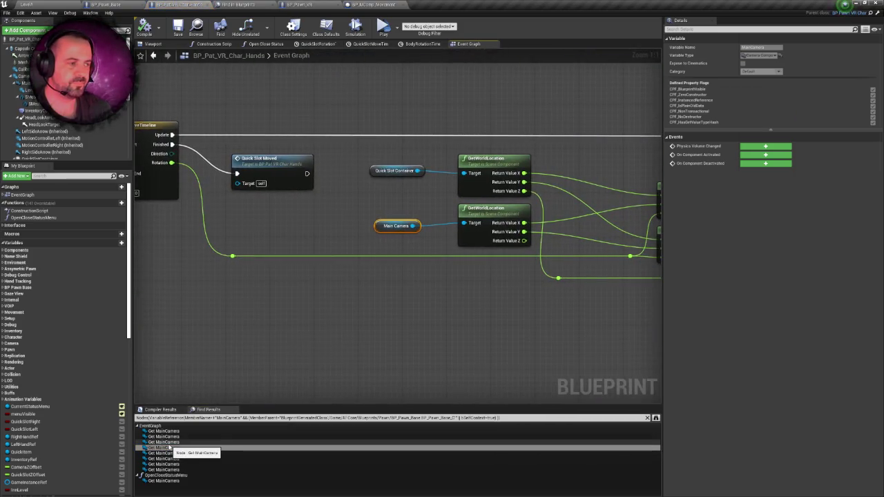
{"action": "left_click", "coordinate": [170, 442]}
{"action": "left_click", "coordinate": [165, 437]}
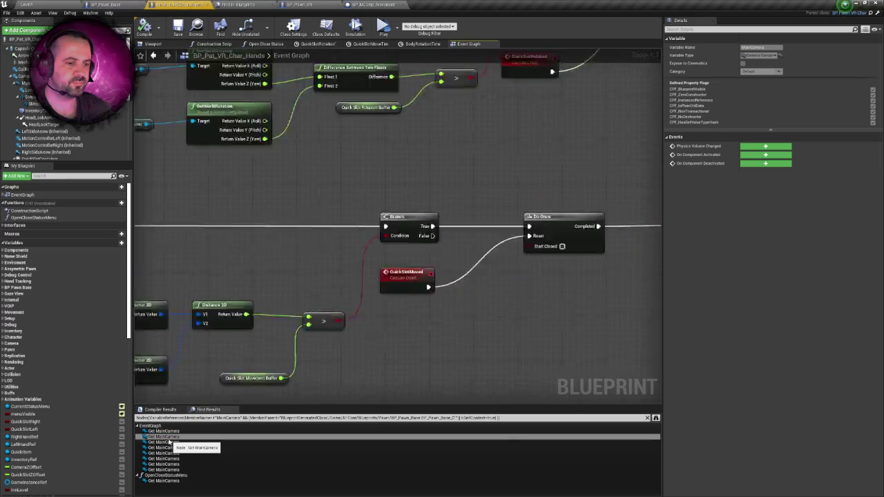
{"action": "left_click", "coordinate": [240, 4]}
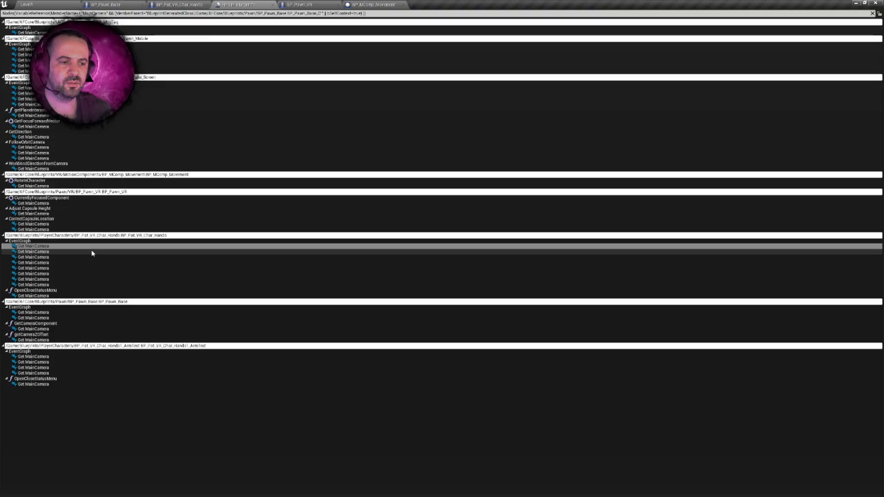
{"action": "double_click", "coordinate": [34, 312]}
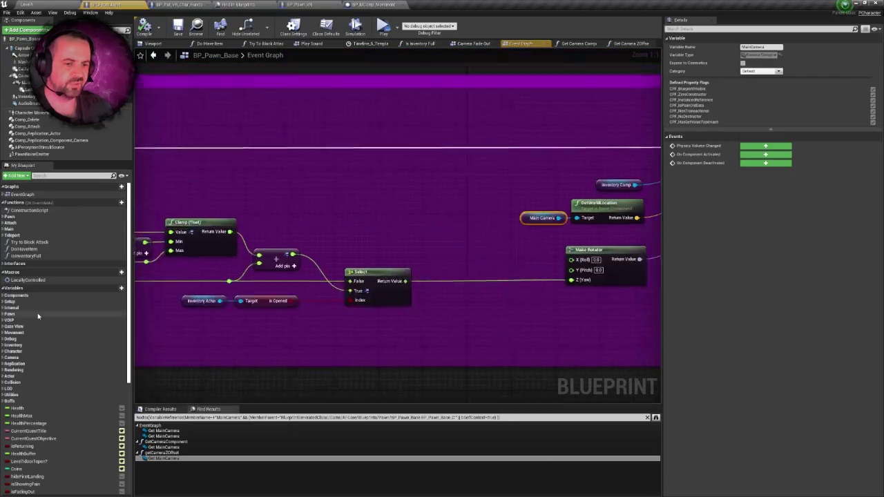
Step through the Main Camera search results in BP_Pawn_Base, including Get Camera Component and Get Camera ZOffset.
{"action": "left_click", "coordinate": [163, 431]}
{"action": "double_click", "coordinate": [163, 436]}
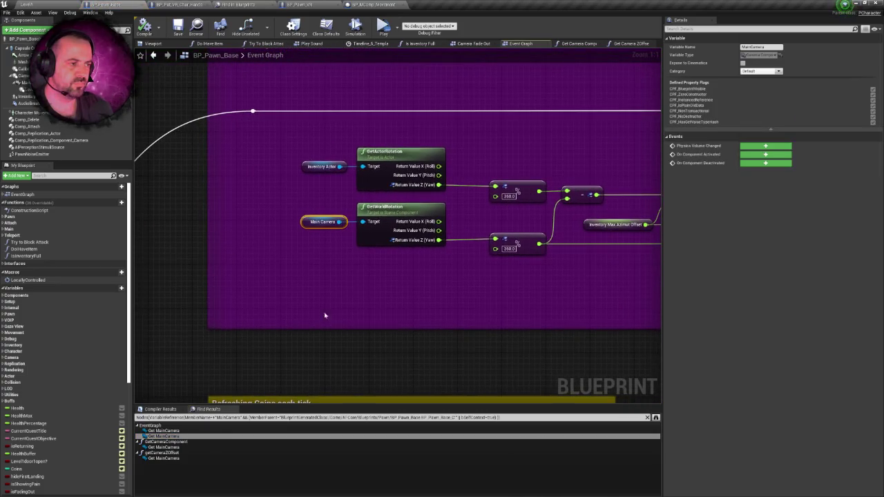
{"action": "double_click", "coordinate": [163, 447]}
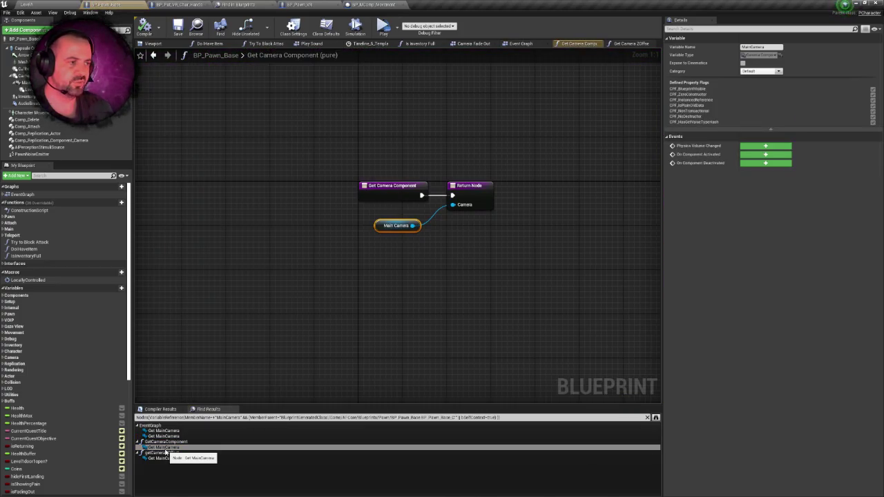
{"action": "double_click", "coordinate": [163, 458]}
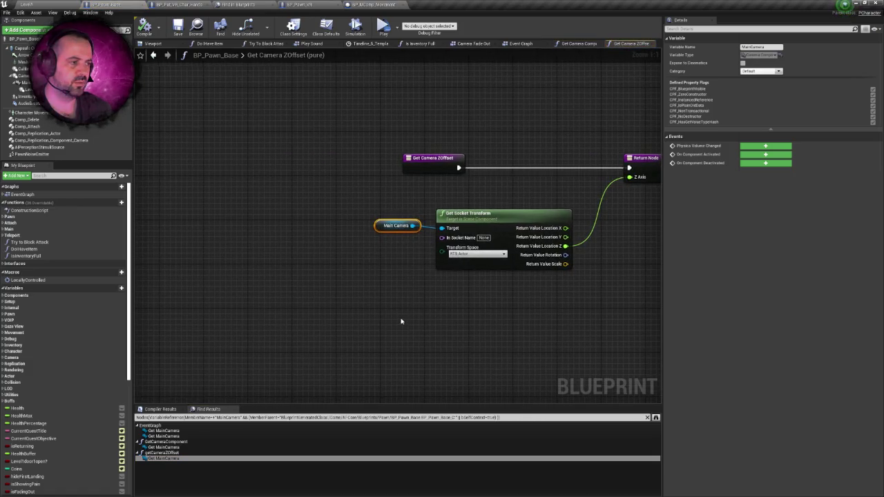
{"action": "left_click_drag", "start_coordinate": [401, 321], "coordinate": [243, 331]}
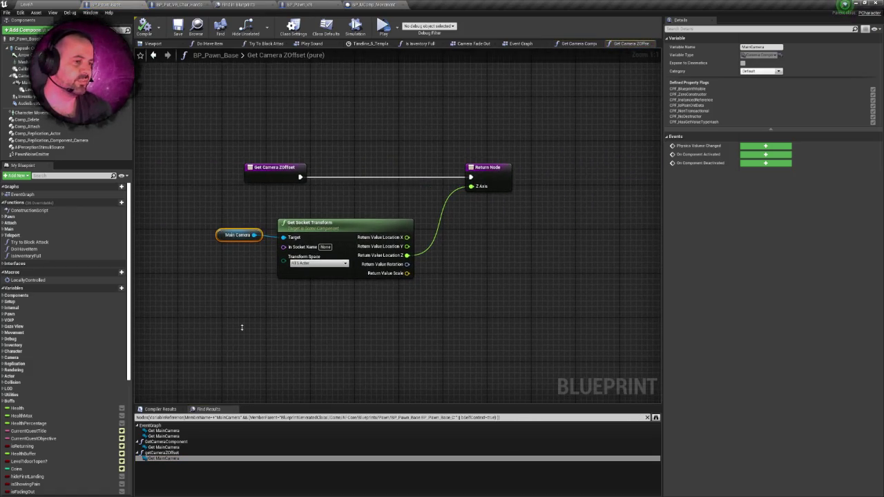
Inspect the Main Camera and Get Socket Transform nodes, then close Find in Blueprints for BP_Pat_VR_Char_Hands.
{"action": "right_click", "coordinate": [243, 331]}
{"action": "left_click", "coordinate": [230, 304]}
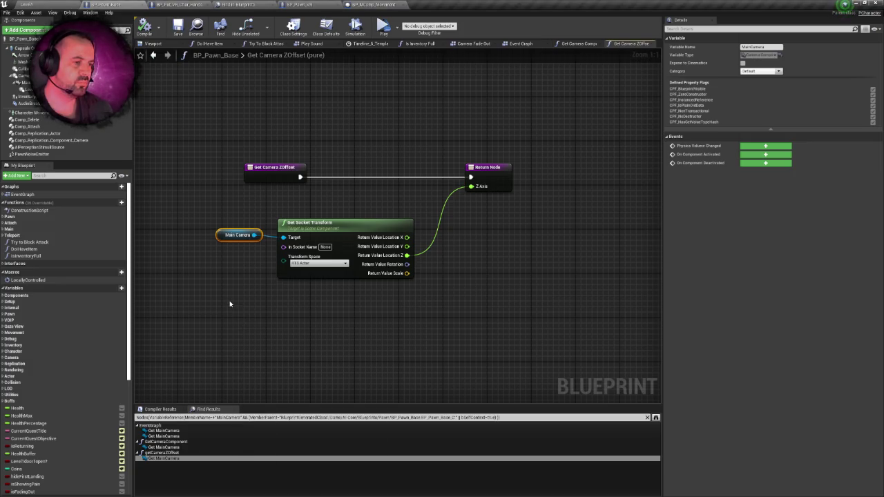
{"action": "left_click", "coordinate": [230, 304]}
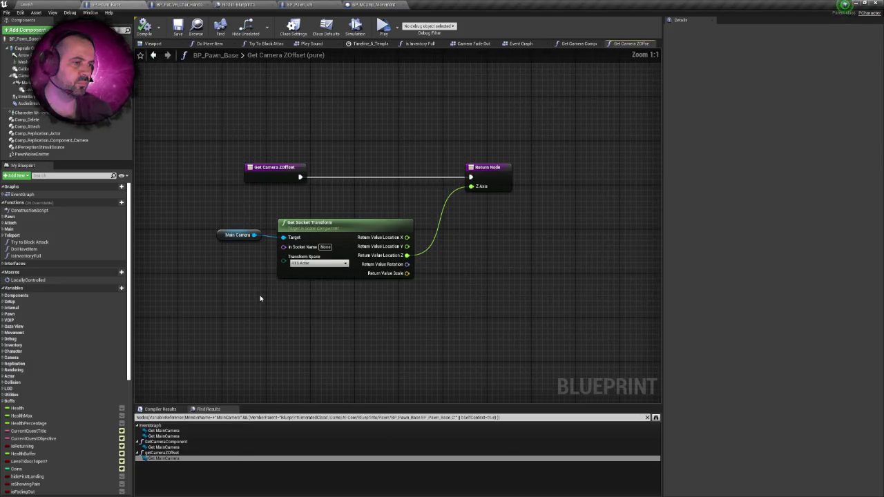
{"action": "left_click_drag", "start_coordinate": [221, 212], "coordinate": [430, 296]}
{"action": "left_click", "coordinate": [430, 296]}
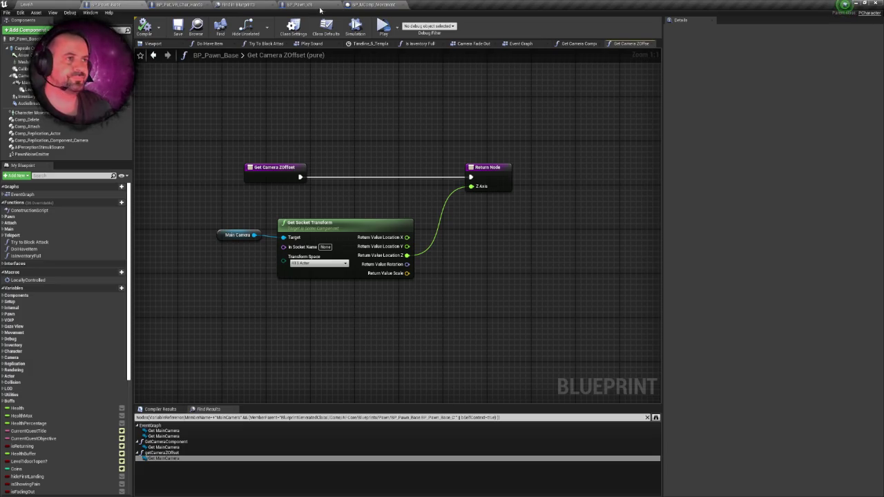
{"action": "left_click", "coordinate": [273, 6]}
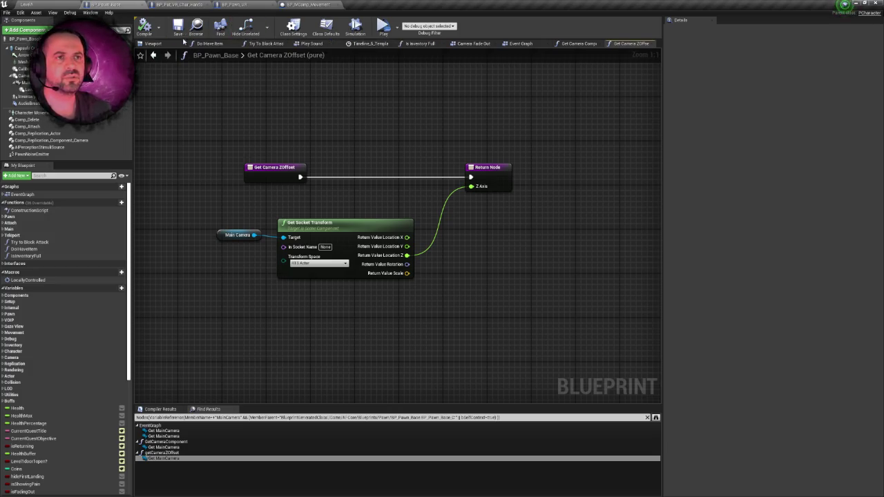
{"action": "left_click", "coordinate": [177, 5]}
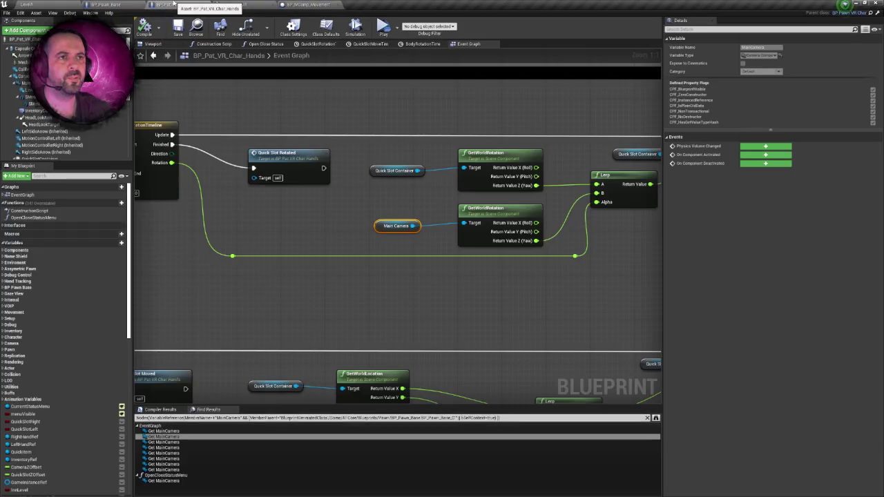
Pan through the graph to the 'Keep the character body in the correct position' nodes.
{"action": "scroll", "coordinate": [201, 94], "scroll_direction": "down", "scroll_amount": 5}
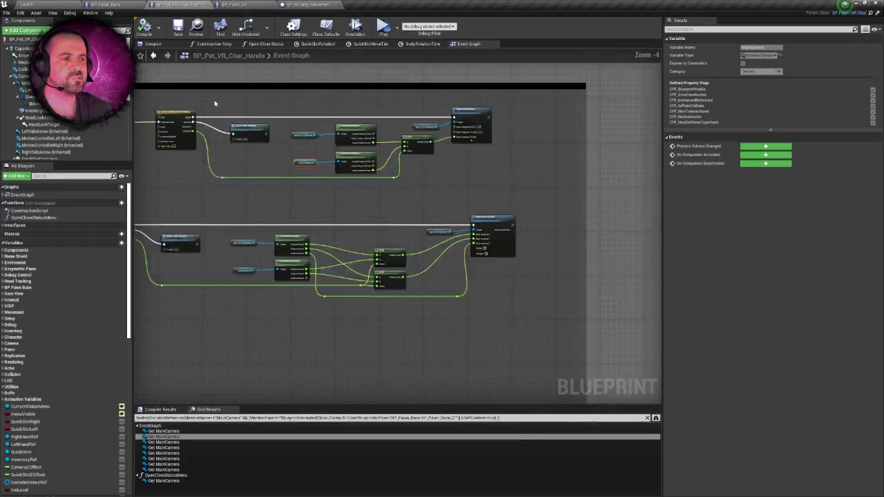
{"action": "left_click_drag", "start_coordinate": [422, 196], "coordinate": [327, 217]}
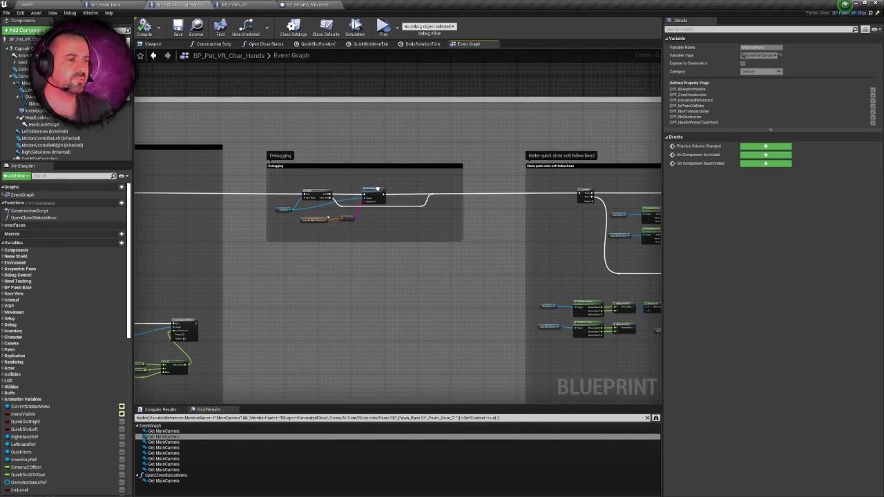
{"action": "scroll", "coordinate": [395, 170], "scroll_direction": "up", "scroll_amount": 4}
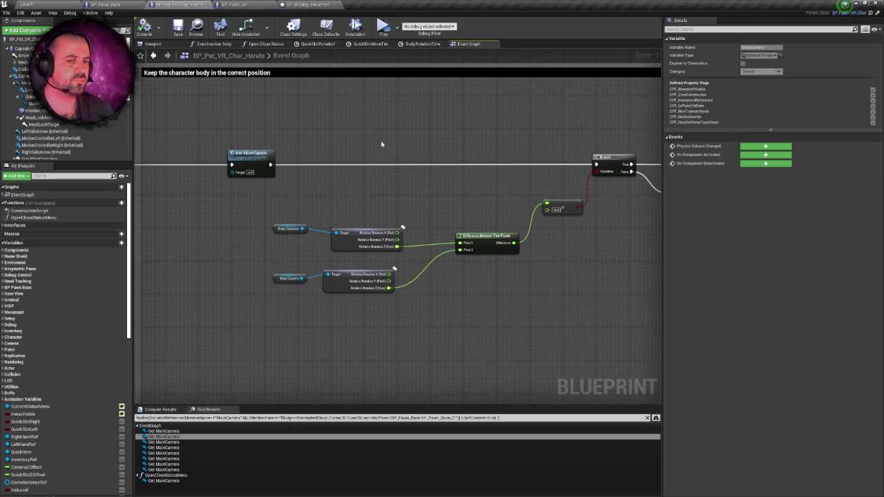
{"action": "left_click_drag", "start_coordinate": [382, 144], "coordinate": [356, 138]}
{"action": "scroll", "coordinate": [356, 140], "scroll_direction": "down", "scroll_amount": 3}
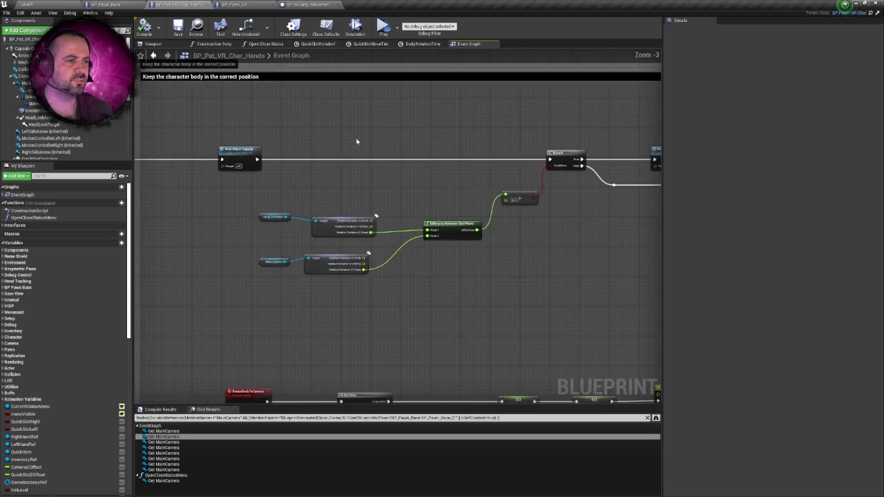
{"action": "scroll", "coordinate": [356, 141], "scroll_direction": "up", "scroll_amount": 3}
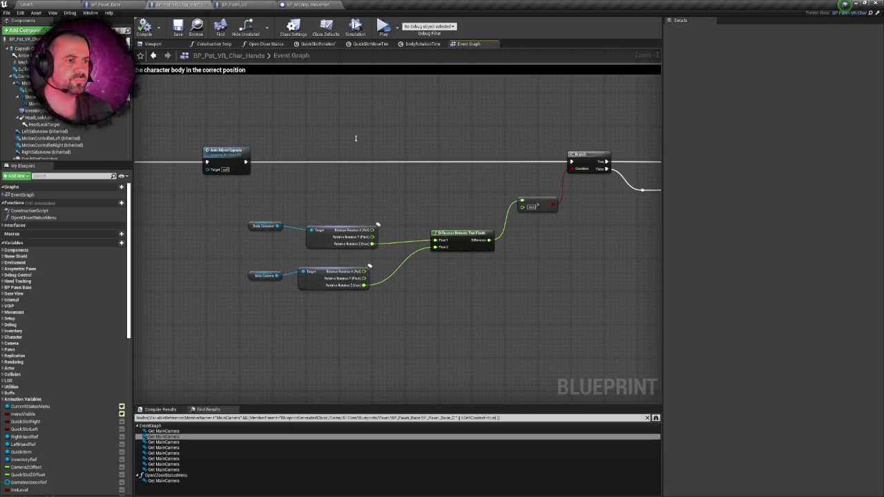
{"action": "right_click", "coordinate": [357, 140]}
{"action": "scroll", "coordinate": [332, 135], "scroll_direction": "down", "scroll_amount": 1}
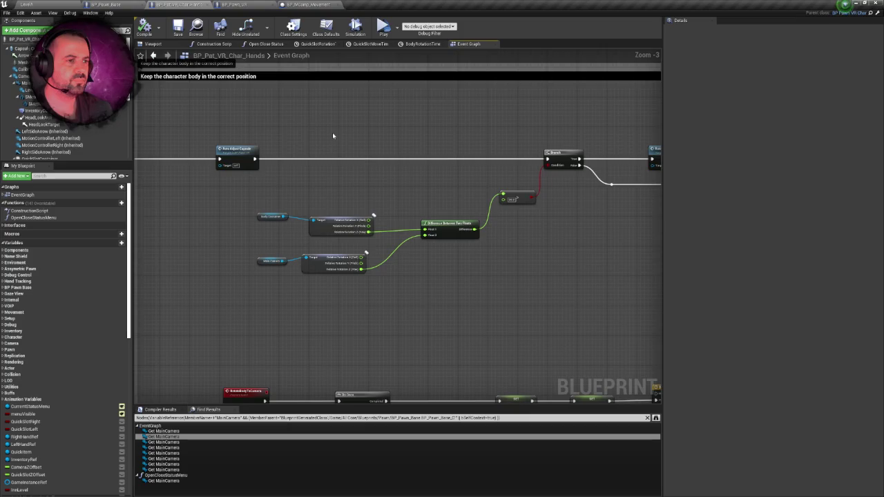
{"action": "left_click_drag", "start_coordinate": [332, 135], "coordinate": [474, 132]}
{"action": "scroll", "coordinate": [474, 132], "scroll_direction": "down", "scroll_amount": 1}
{"action": "mouse_move", "coordinate": [291, 133]}
{"action": "left_mouse_down"}
{"action": "mouse_move", "coordinate": [444, 134]}
{"action": "mouse_move", "coordinate": [264, 156]}
{"action": "mouse_move", "coordinate": [779, 178]}
{"action": "mouse_move", "coordinate": [335, 181]}
{"action": "mouse_move", "coordinate": [192, 168]}
{"action": "left_mouse_up"}
{"action": "scroll", "coordinate": [444, 134], "scroll_direction": "down", "scroll_amount": 1}
{"action": "scroll", "coordinate": [265, 156], "scroll_direction": "up", "scroll_amount": 3}
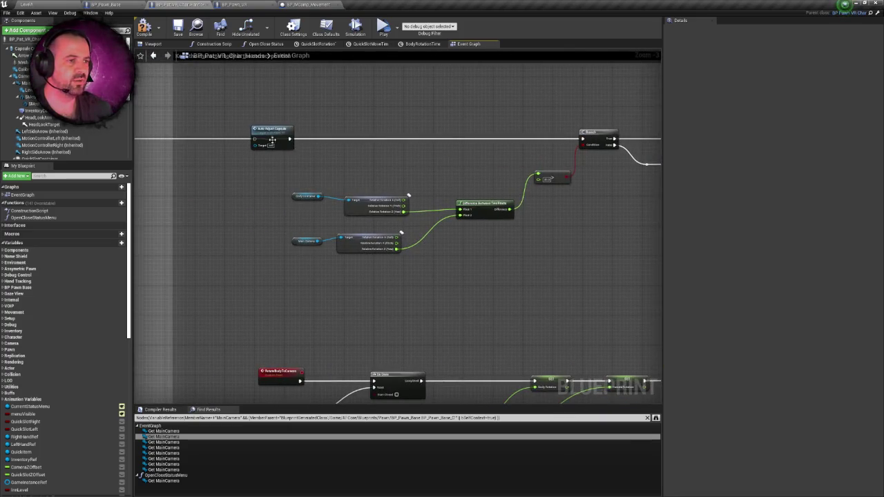
Compile BP_Pat_VR_Char_Hands and view the character with its camera in the Viewport.
{"action": "left_click", "coordinate": [145, 27]}
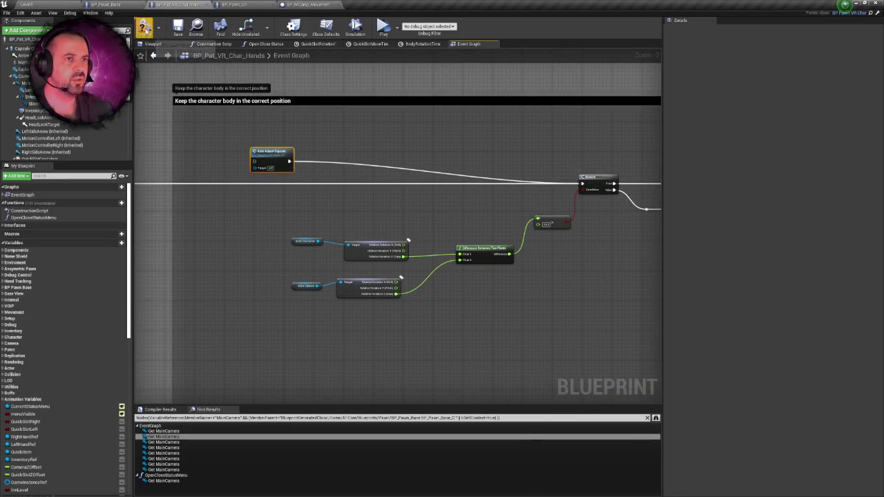
{"action": "left_click_drag", "start_coordinate": [268, 117], "coordinate": [334, 112]}
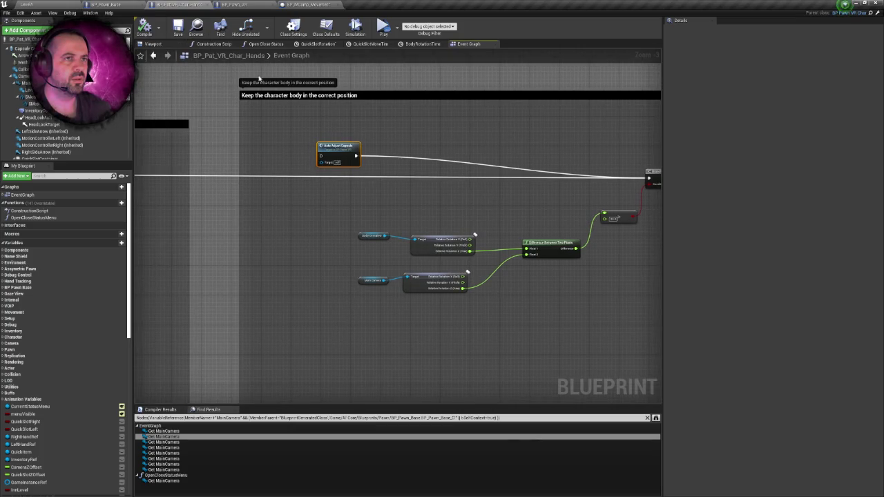
{"action": "left_click", "coordinate": [153, 43]}
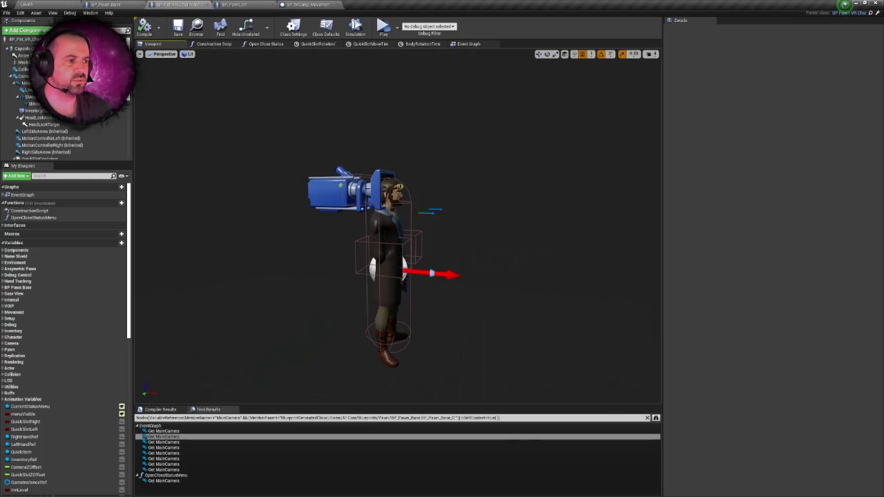
Slide the MainCamera along its X axis, then save and compile the Blueprint.
{"action": "left_click", "coordinate": [369, 191]}
{"action": "left_click_drag", "start_coordinate": [411, 192], "coordinate": [484, 197]}
{"action": "key", "text": "ctrl+s"}
{"action": "left_click", "coordinate": [144, 28]}
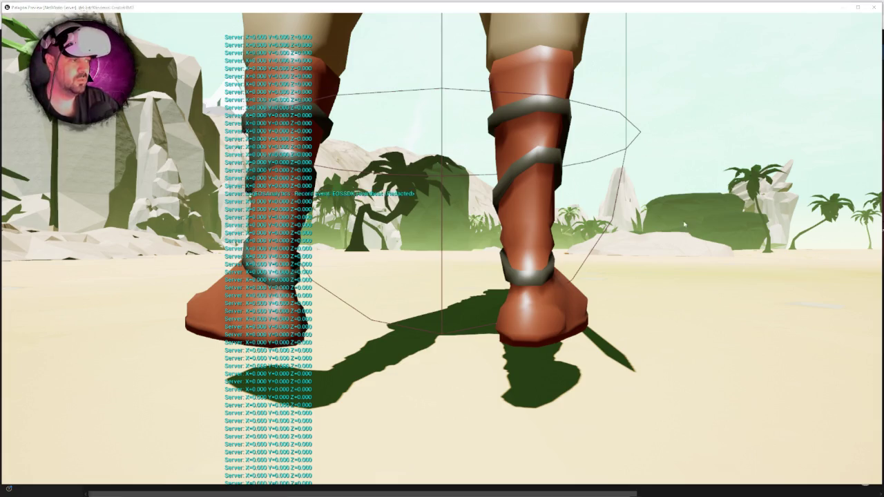
Exit the VR preview with Esc and later launch another play-in-editor preview.
{"action": "key", "text": "Escape"}
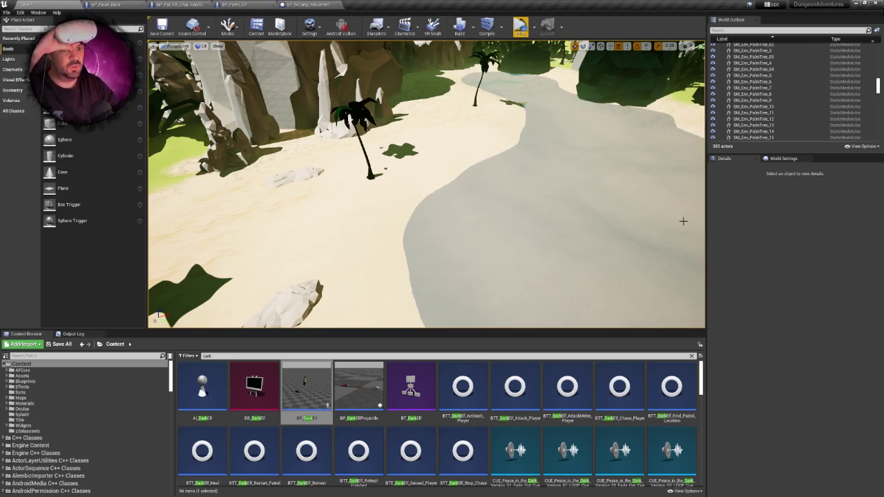
{"action": "left_click", "coordinate": [522, 28]}
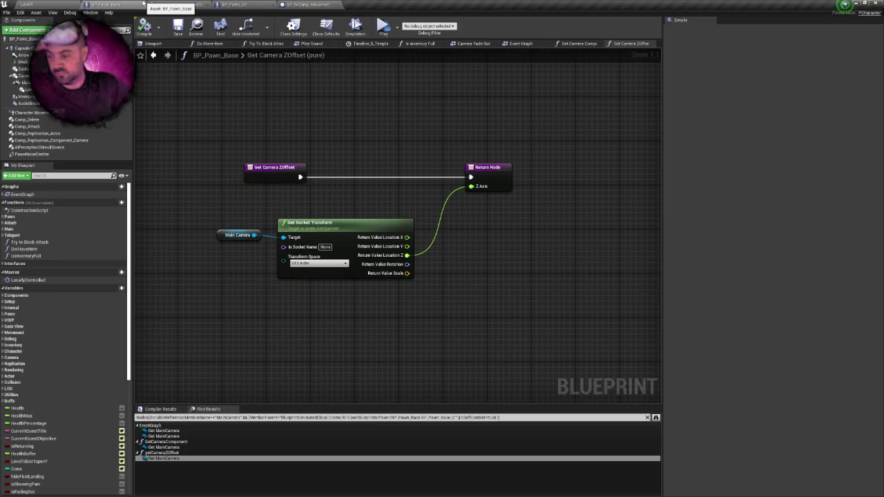
Pull the MainCamera back to Location X about -49 in BP_Pat_VR_Char_Hands, then return to Level1.
{"action": "left_click", "coordinate": [185, 4]}
{"action": "right_click", "coordinate": [188, 3]}
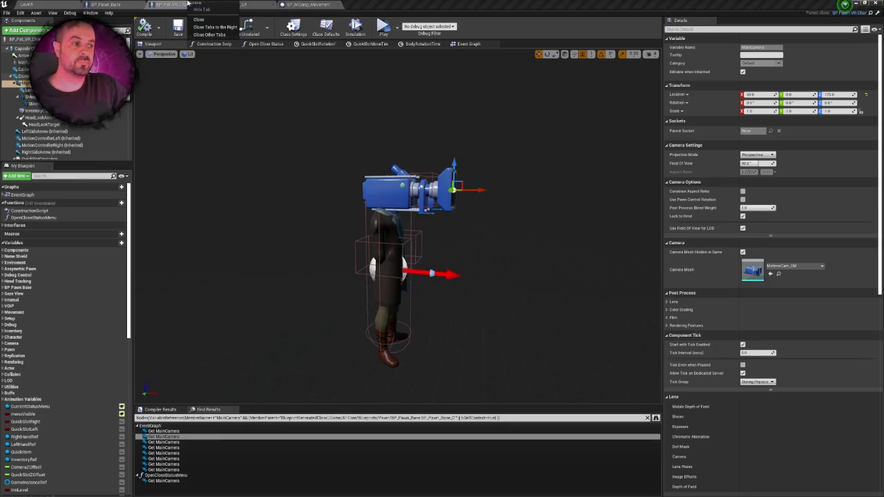
{"action": "left_click_drag", "start_coordinate": [483, 190], "coordinate": [375, 190]}
{"action": "left_click", "coordinate": [78, 4]}
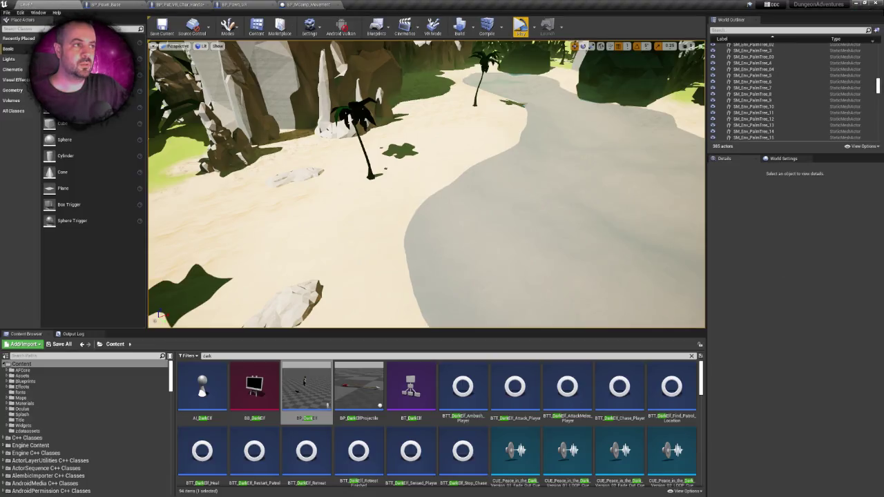
Save all, test the camera position in a VR preview, and return to BP_Pat_VR_Char_Hands' viewport.
{"action": "key", "text": "ctrl+s"}
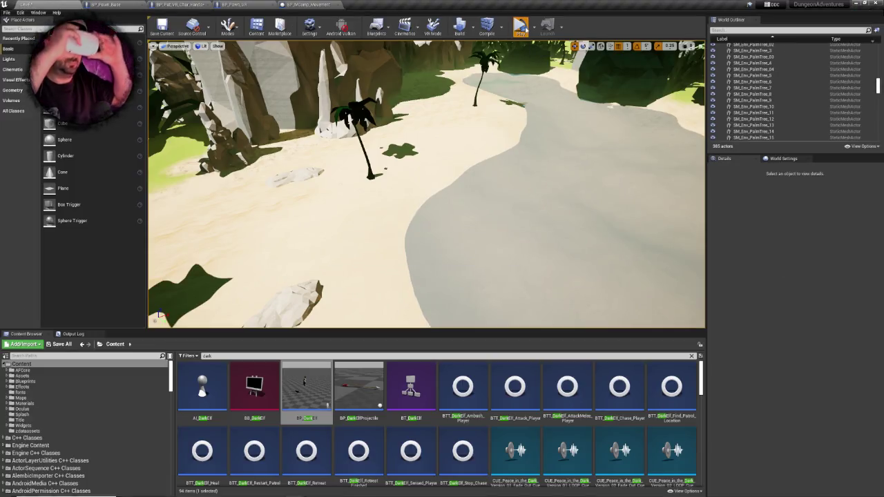
{"action": "left_click", "coordinate": [521, 28]}
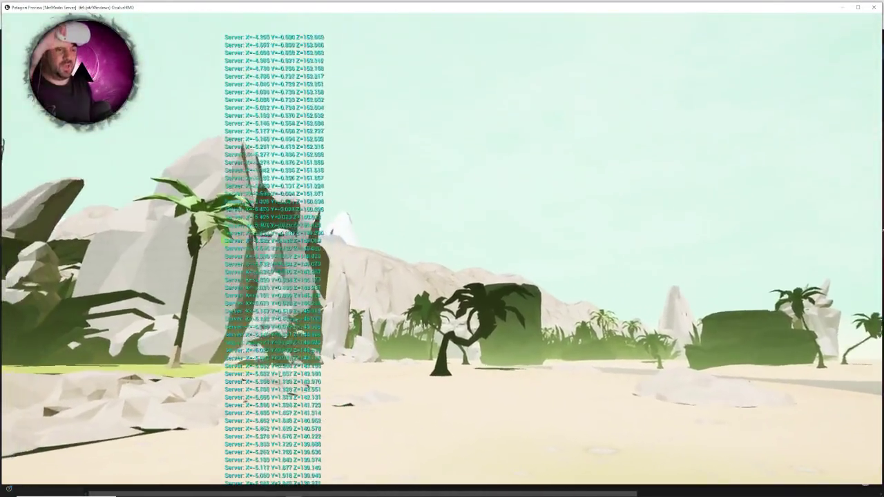
{"action": "key", "text": "Escape"}
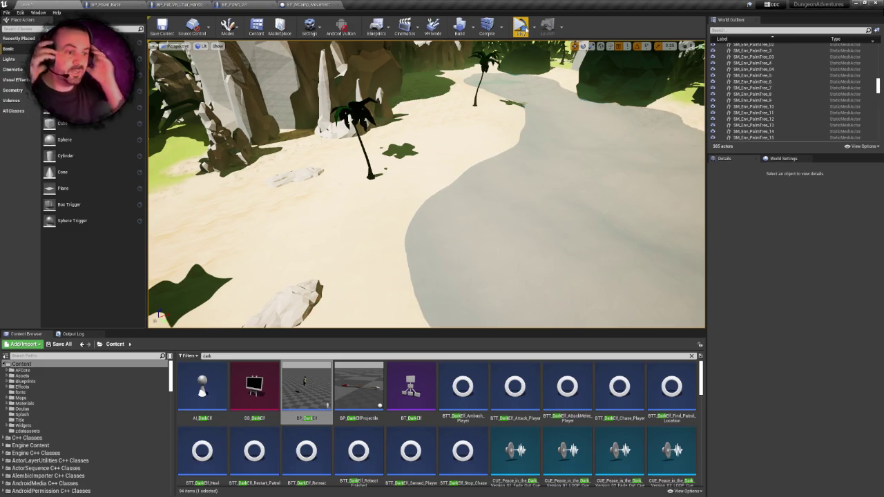
{"action": "left_click", "coordinate": [97, 5]}
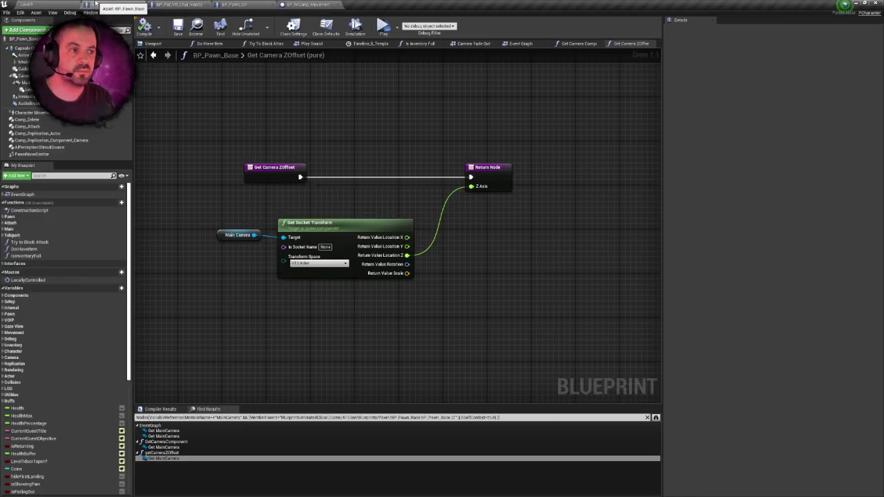
{"action": "left_click", "coordinate": [198, 4]}
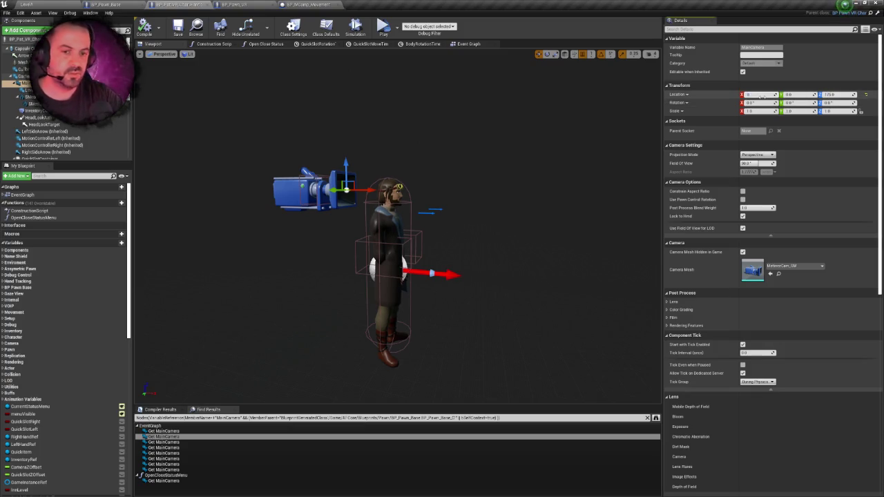
Set the MainCamera Location X to 0.0 and save all blueprints.
{"action": "key", "text": "Return"}
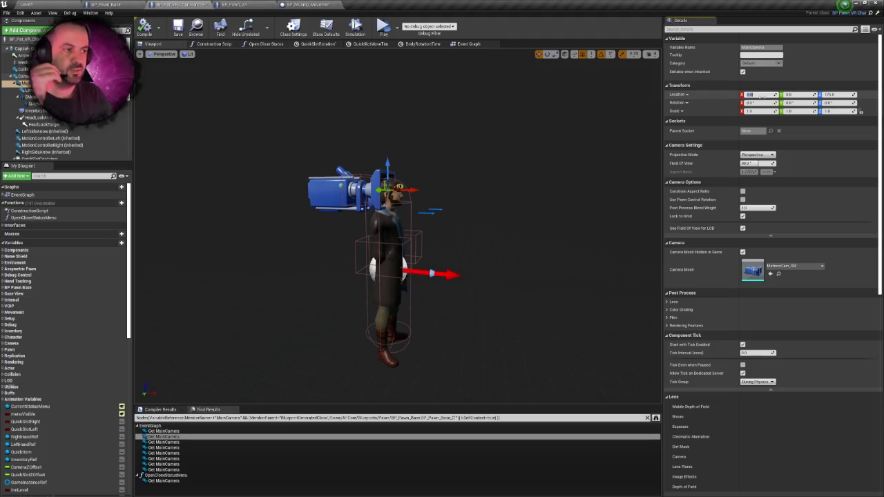
{"action": "left_click_drag", "start_coordinate": [415, 160], "coordinate": [396, 168]}
{"action": "key", "text": "ctrl+s"}
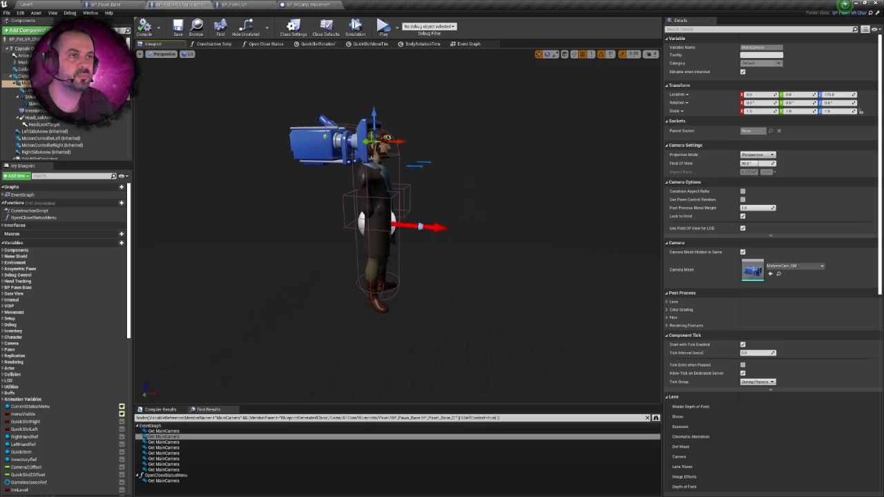
Review BP_MComp_Movement, BP_Pawn_VR and the character's Event Graph, then return to the beach level.
{"action": "right_click", "coordinate": [186, 4]}
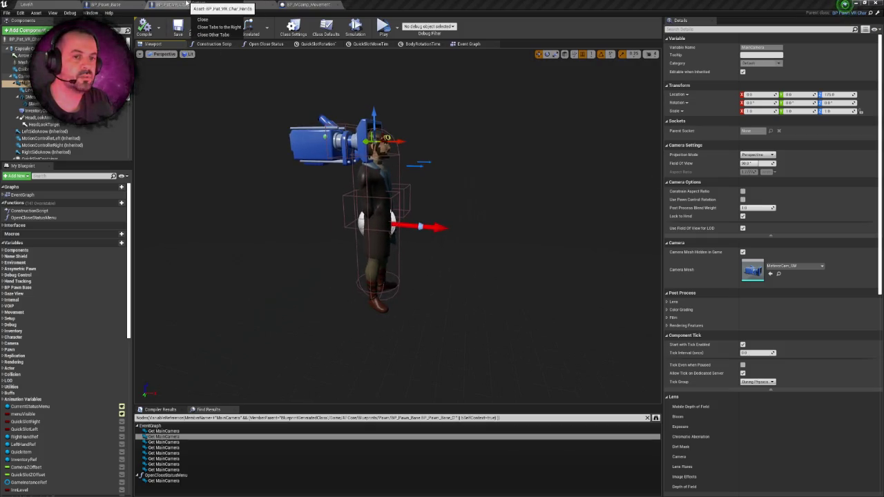
{"action": "left_click", "coordinate": [308, 4]}
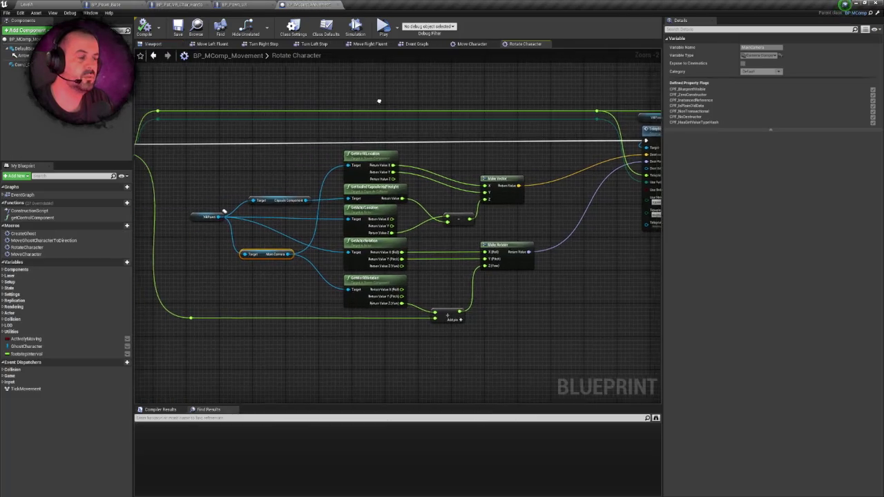
{"action": "scroll", "coordinate": [376, 102], "scroll_direction": "down", "scroll_amount": 1}
{"action": "left_click", "coordinate": [227, 4]}
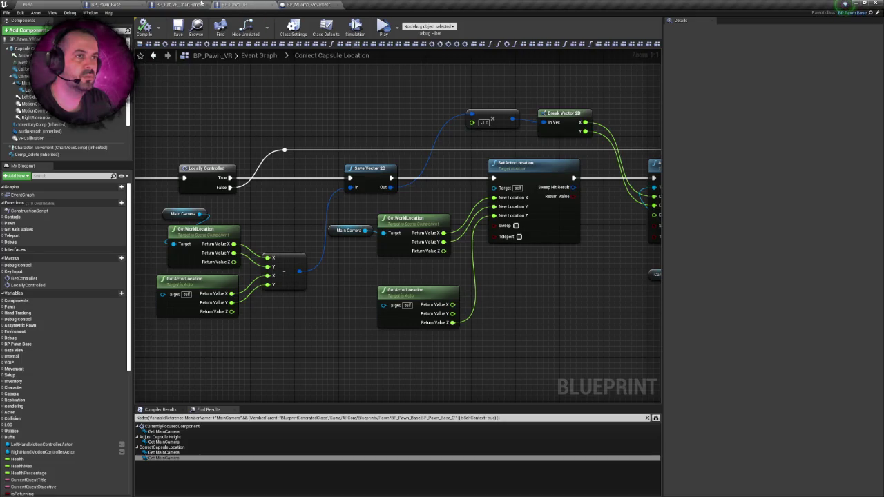
{"action": "left_click", "coordinate": [203, 3]}
{"action": "left_click", "coordinate": [466, 45]}
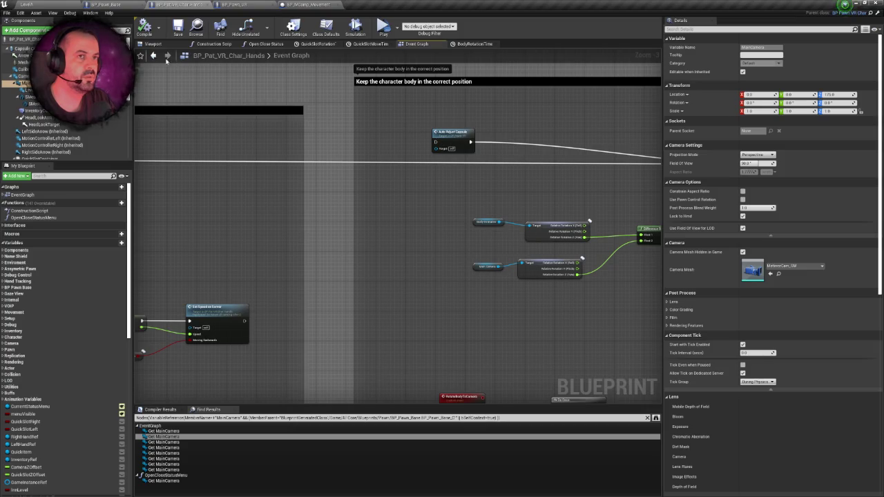
{"action": "left_click", "coordinate": [26, 4]}
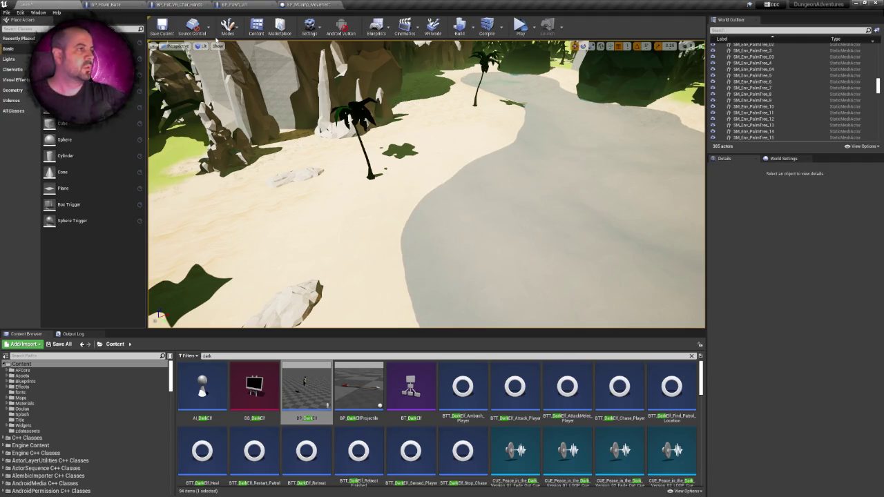
Test in VR preview, then slide the MainCamera forward along X in the character viewport.
{"action": "left_click", "coordinate": [520, 26]}
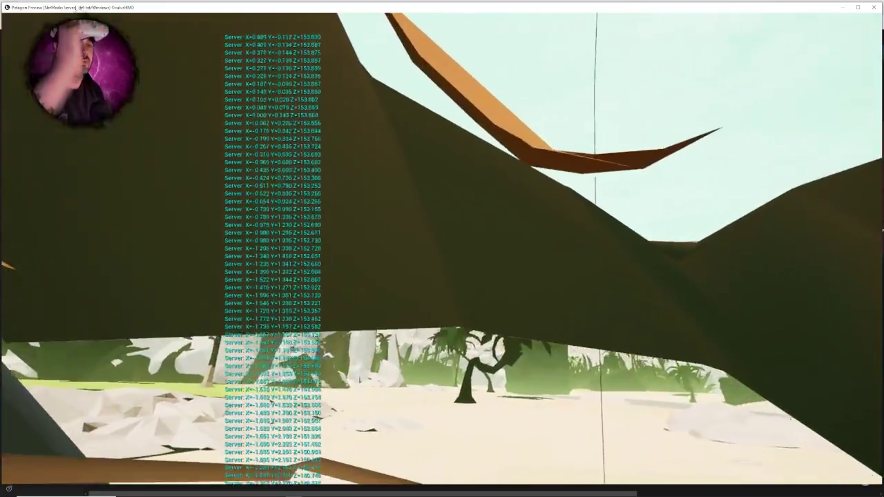
{"action": "key", "text": "Escape"}
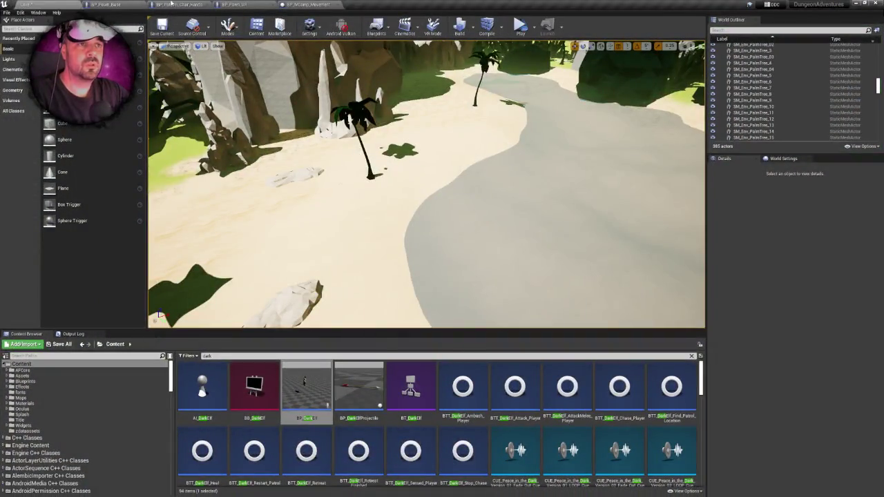
{"action": "left_click", "coordinate": [169, 4]}
{"action": "left_click", "coordinate": [153, 43]}
{"action": "mouse_move", "coordinate": [396, 148]}
{"action": "left_mouse_down"}
{"action": "mouse_move", "coordinate": [349, 149]}
{"action": "mouse_move", "coordinate": [463, 152]}
{"action": "mouse_move", "coordinate": [329, 150]}
{"action": "left_mouse_up"}
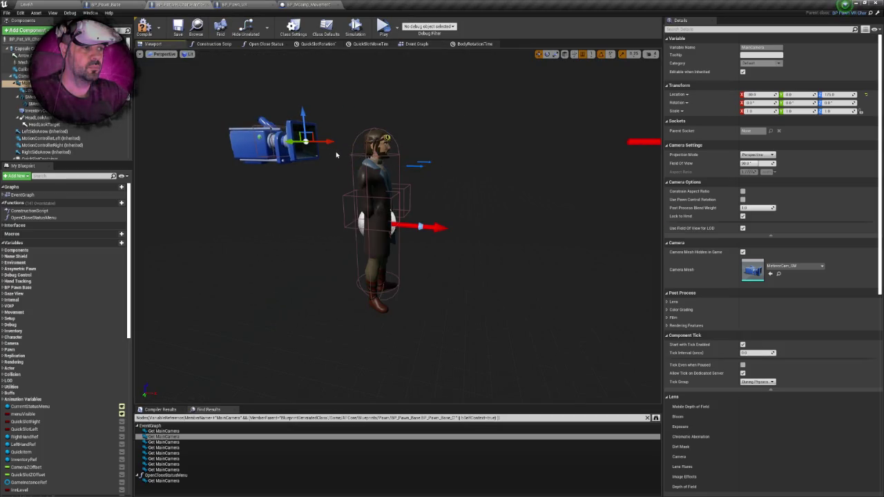
Rerun the VR preview twice from the beach level, then open BP_Pawn_Base.
{"action": "left_click", "coordinate": [27, 4]}
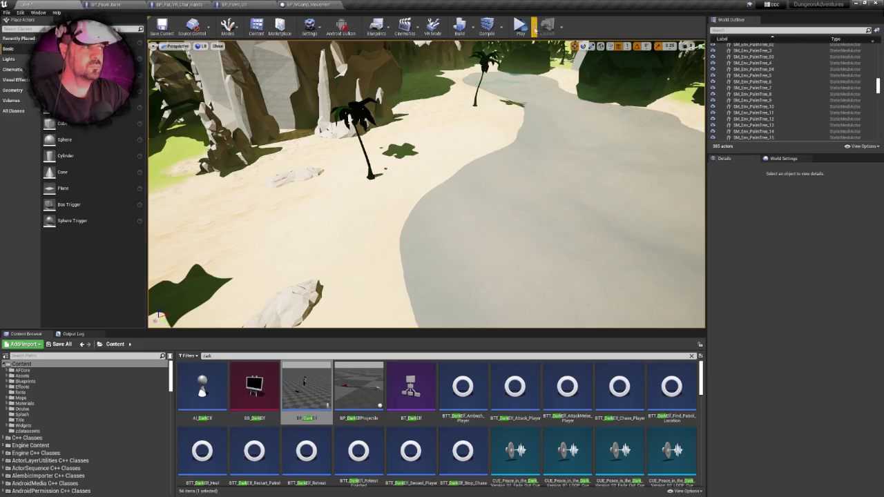
{"action": "left_click", "coordinate": [521, 28]}
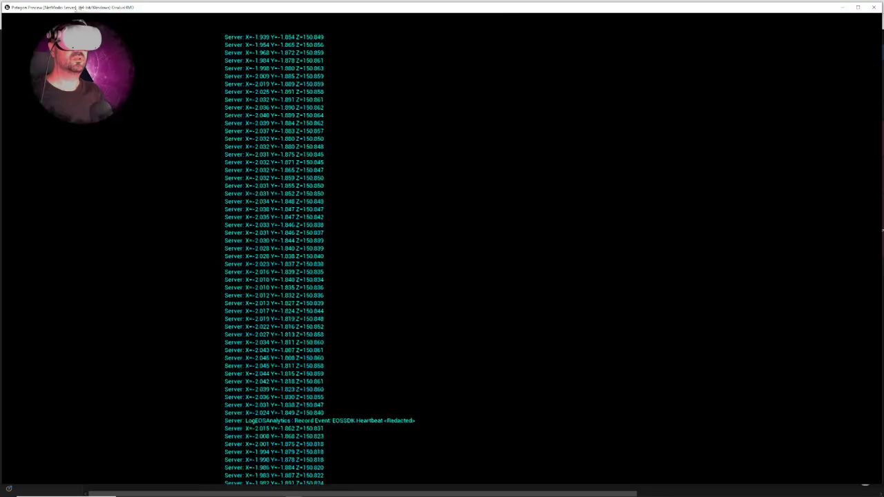
{"action": "key", "text": "Escape"}
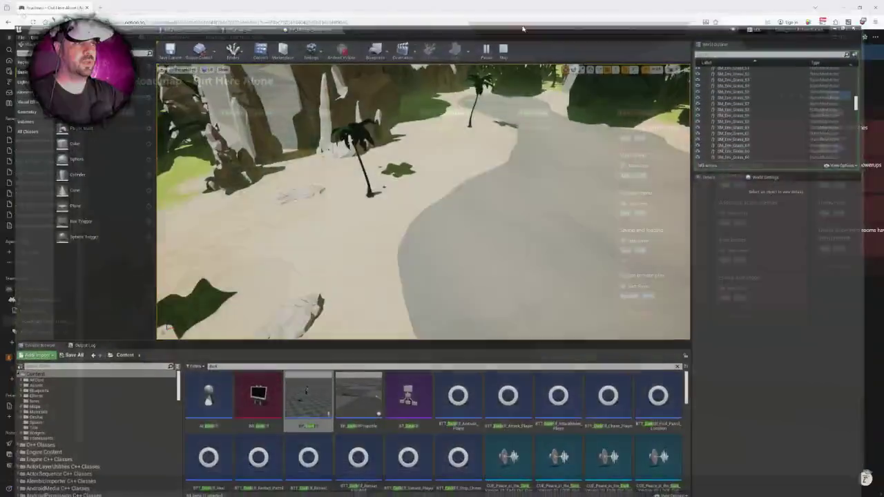
{"action": "left_click", "coordinate": [522, 32]}
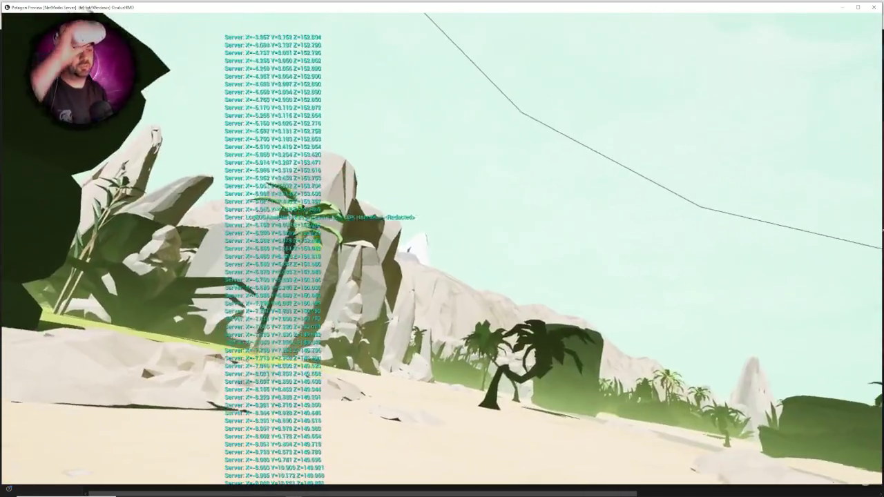
{"action": "key", "text": "Escape"}
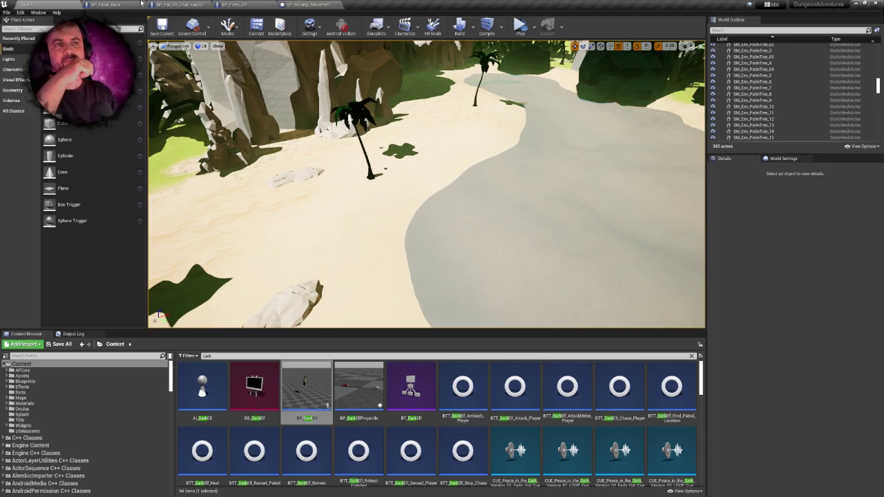
{"action": "left_click", "coordinate": [141, 4]}
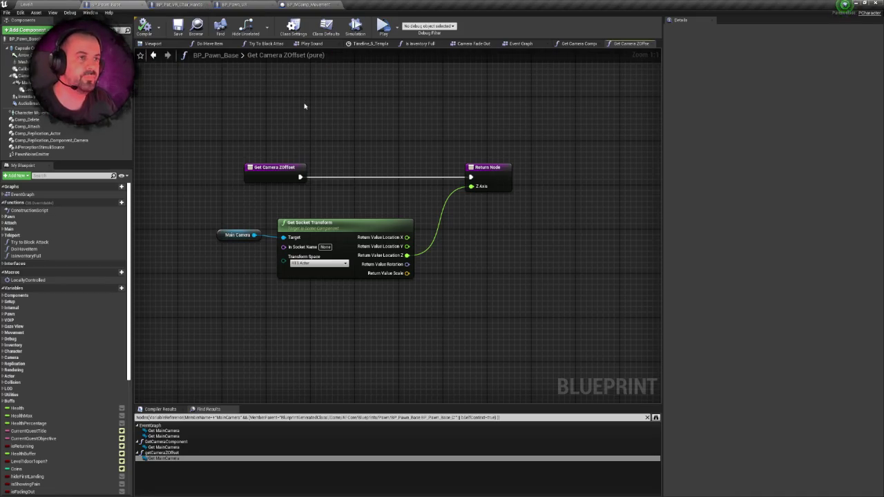
Compare the character, BP_Pawn_Base and BP_Pawn_VR graphs, moving the character tab ahead of BP_Pawn_Base.
{"action": "left_click", "coordinate": [196, 6]}
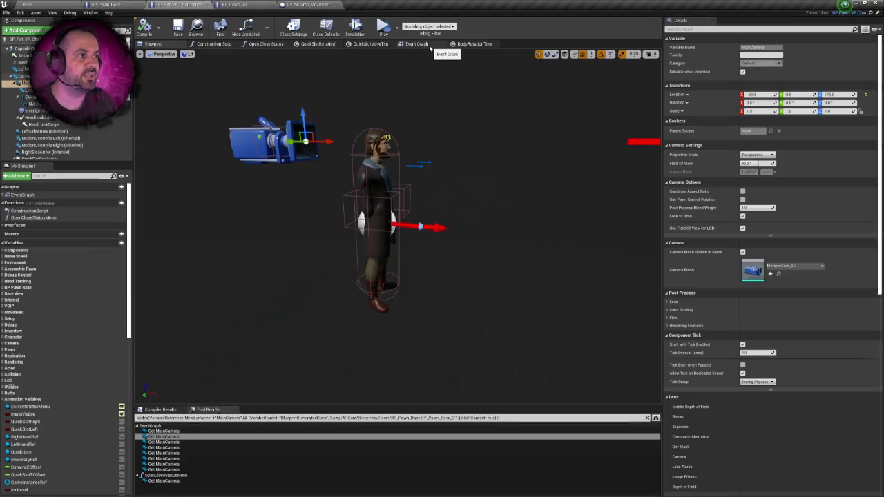
{"action": "left_click", "coordinate": [427, 44]}
{"action": "left_click", "coordinate": [128, 4]}
{"action": "left_click", "coordinate": [180, 4]}
{"action": "left_click", "coordinate": [107, 4]}
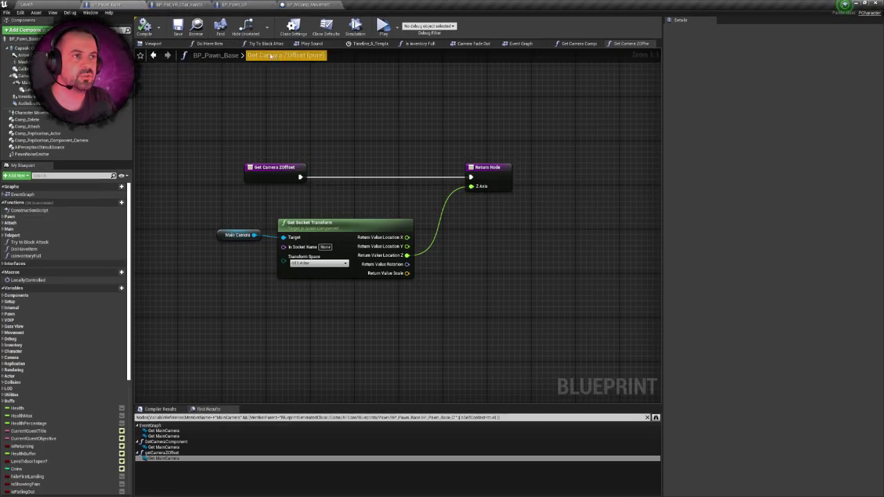
{"action": "left_click", "coordinate": [238, 4]}
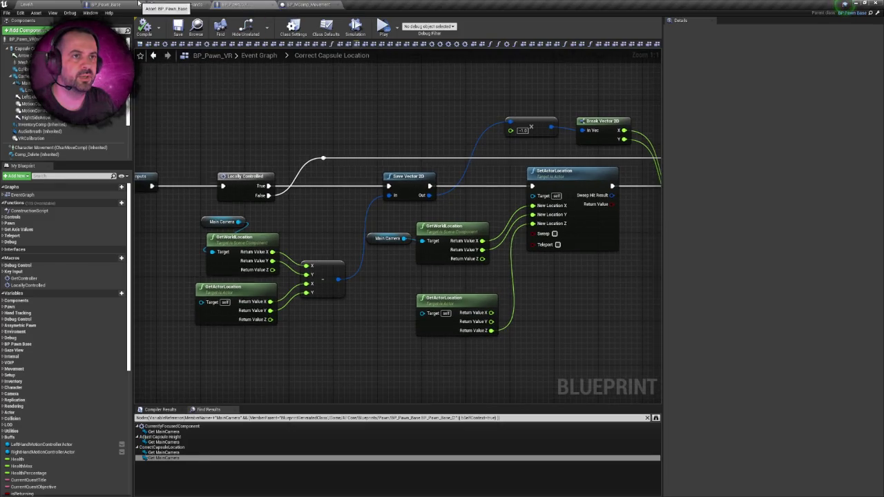
{"action": "left_click", "coordinate": [138, 4]}
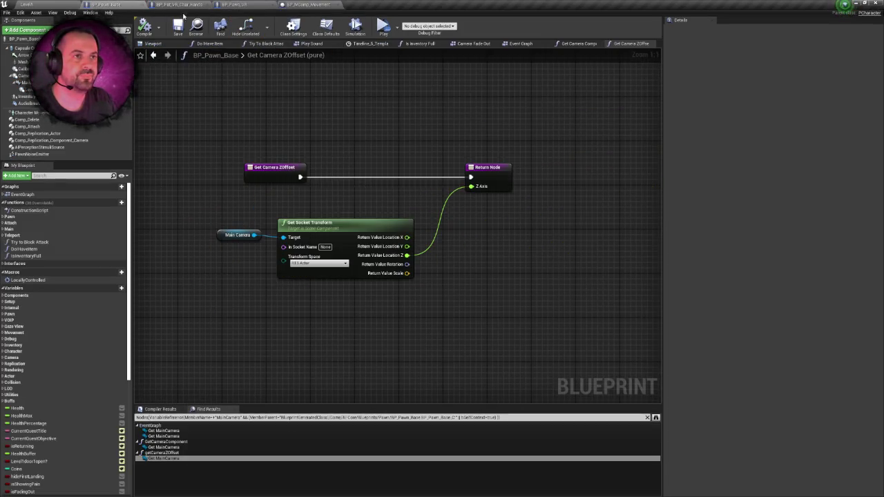
{"action": "left_click_drag", "start_coordinate": [180, 4], "coordinate": [110, 4]}
Reset the MainCamera Location X to 0.0 so the camera sits at the character's head.
{"action": "left_click", "coordinate": [152, 44]}
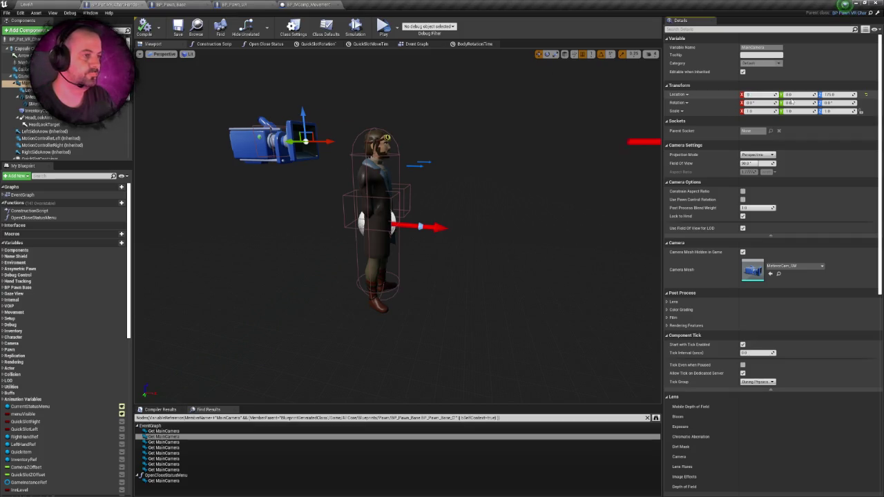
{"action": "key", "text": "Return"}
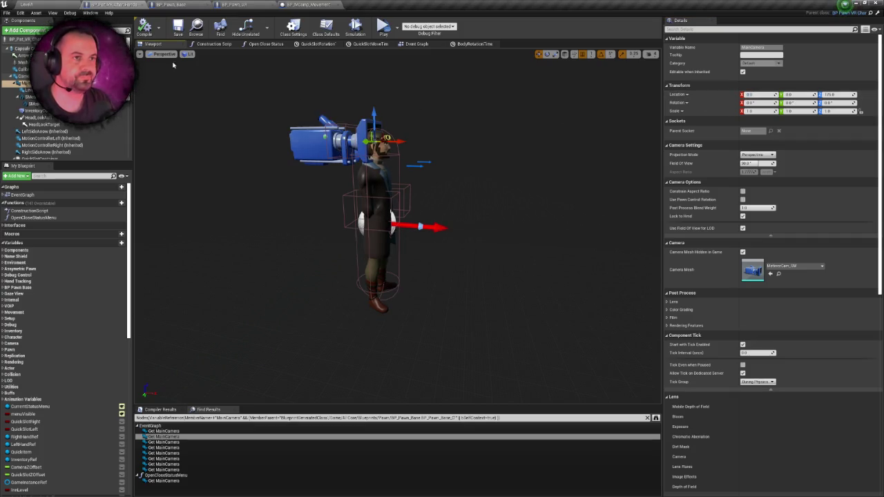
{"action": "right_click", "coordinate": [123, 4]}
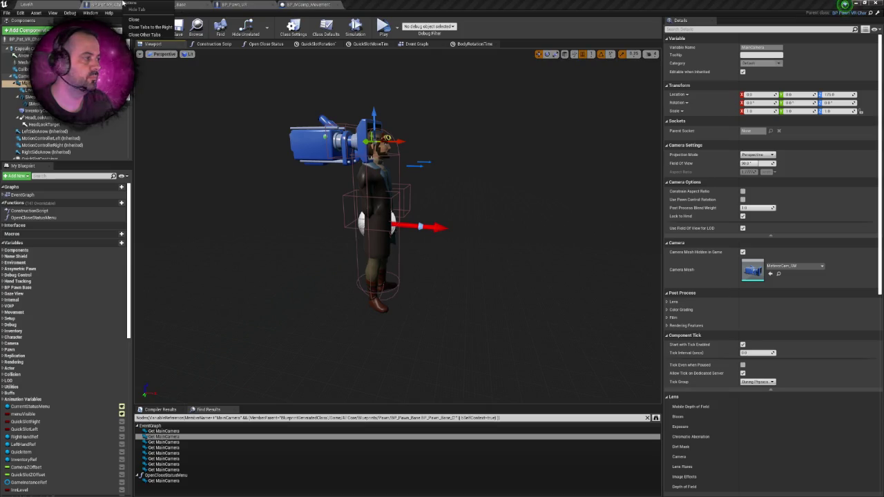
{"action": "left_click", "coordinate": [160, 4]}
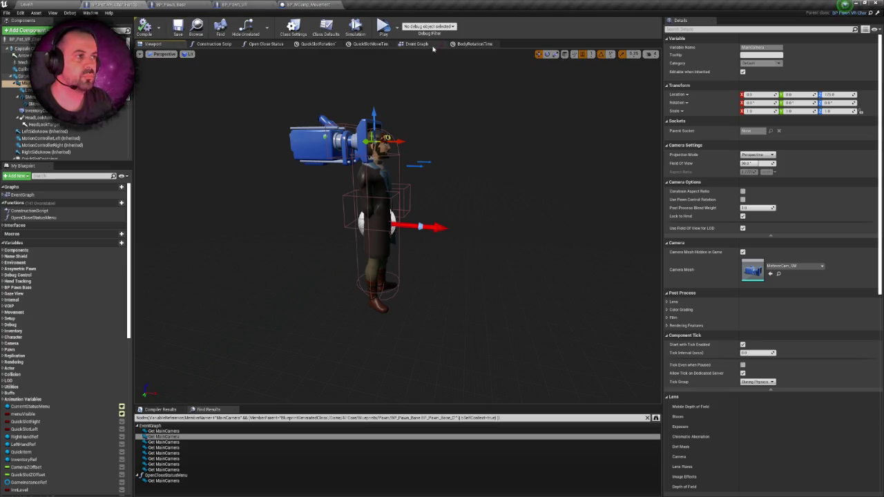
{"action": "left_click", "coordinate": [416, 44]}
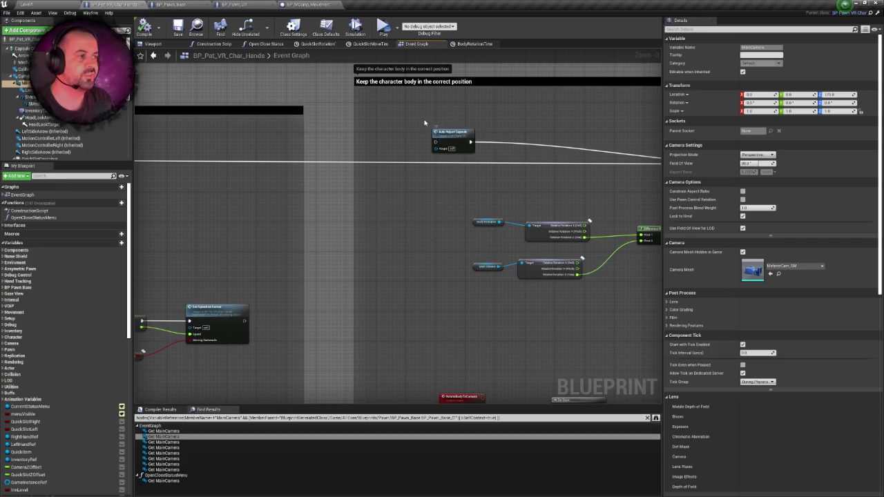
Follow the execution wire to the Auto Adjust Capsule call and jump to its event definition.
{"action": "scroll", "coordinate": [424, 123], "scroll_direction": "down", "scroll_amount": 1}
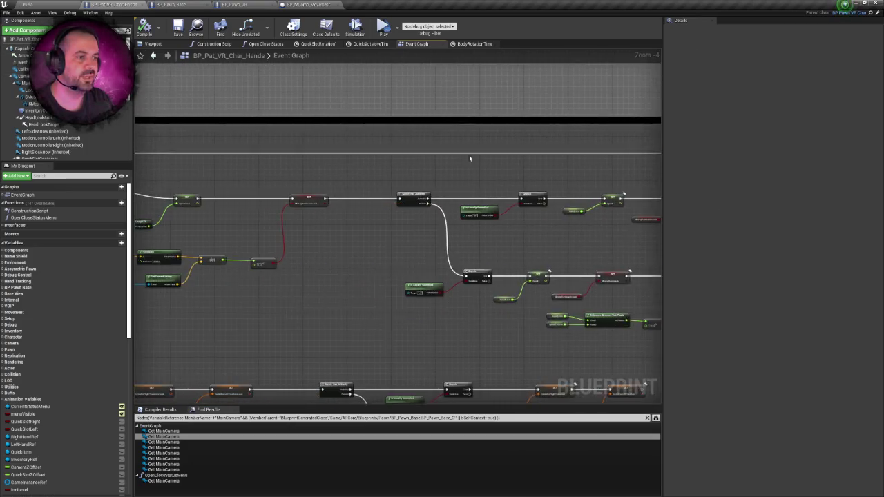
{"action": "mouse_move", "coordinate": [254, 169]}
{"action": "left_mouse_down"}
{"action": "mouse_move", "coordinate": [734, 168]}
{"action": "mouse_move", "coordinate": [565, 149]}
{"action": "left_mouse_up"}
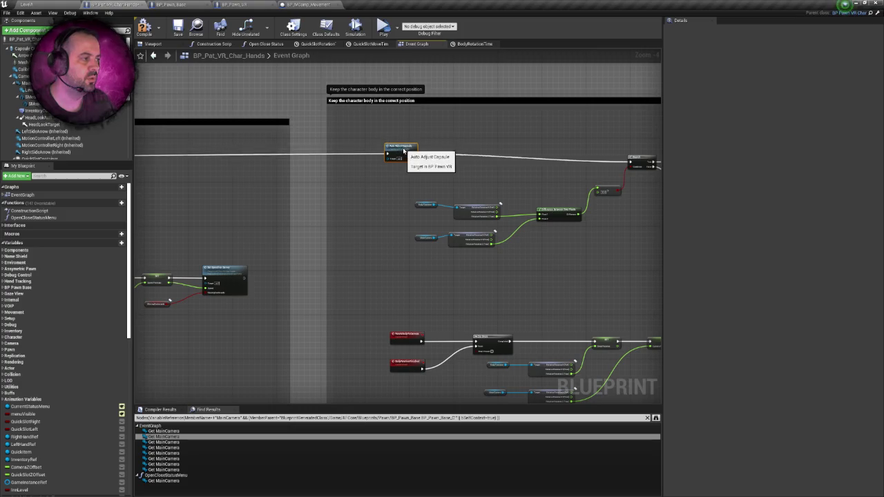
{"action": "left_click_drag", "start_coordinate": [411, 148], "coordinate": [419, 134]}
{"action": "double_click", "coordinate": [414, 144]}
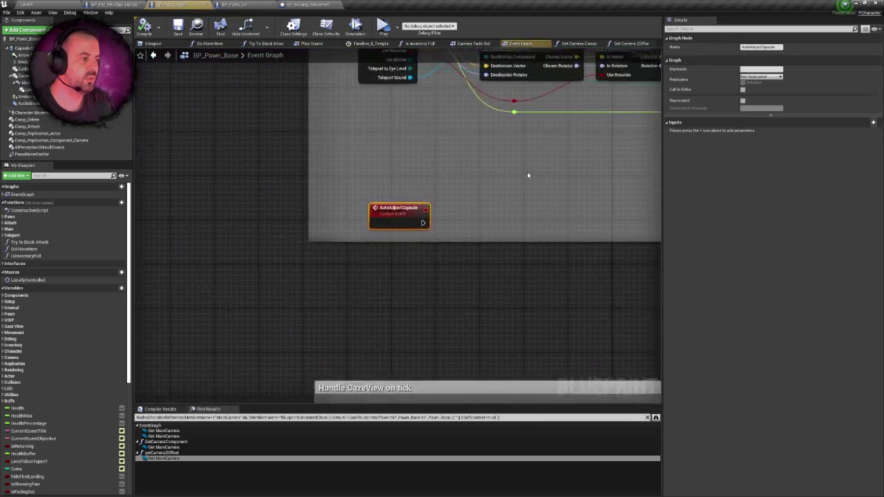
Inspect AddWorldOffset in Correct Capsule Location, then go back to BP_Pawn_VR's main Event Graph.
{"action": "left_click", "coordinate": [228, 4]}
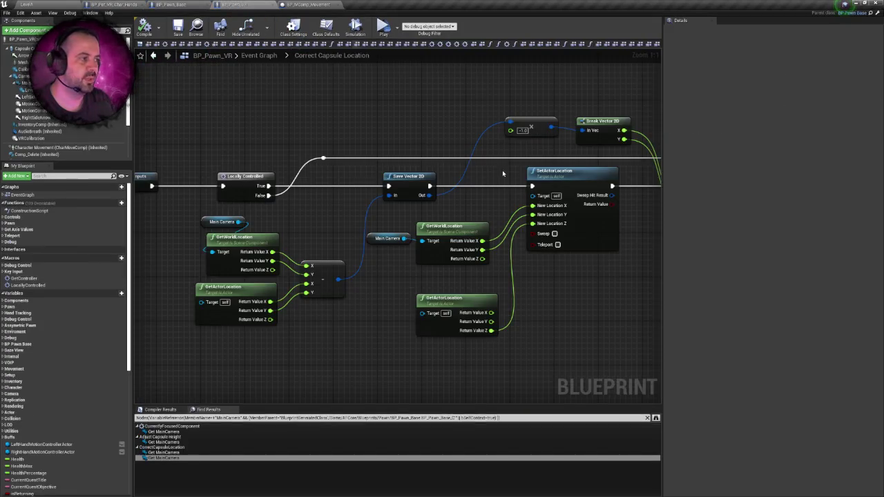
{"action": "left_click_drag", "start_coordinate": [503, 174], "coordinate": [331, 148]}
{"action": "left_click_drag", "start_coordinate": [496, 130], "coordinate": [596, 237]}
{"action": "left_click_drag", "start_coordinate": [448, 239], "coordinate": [553, 271]}
{"action": "mouse_move", "coordinate": [475, 256]}
{"action": "left_mouse_down"}
{"action": "mouse_move", "coordinate": [693, 226]}
{"action": "mouse_move", "coordinate": [262, 246]}
{"action": "mouse_move", "coordinate": [505, 238]}
{"action": "left_mouse_up"}
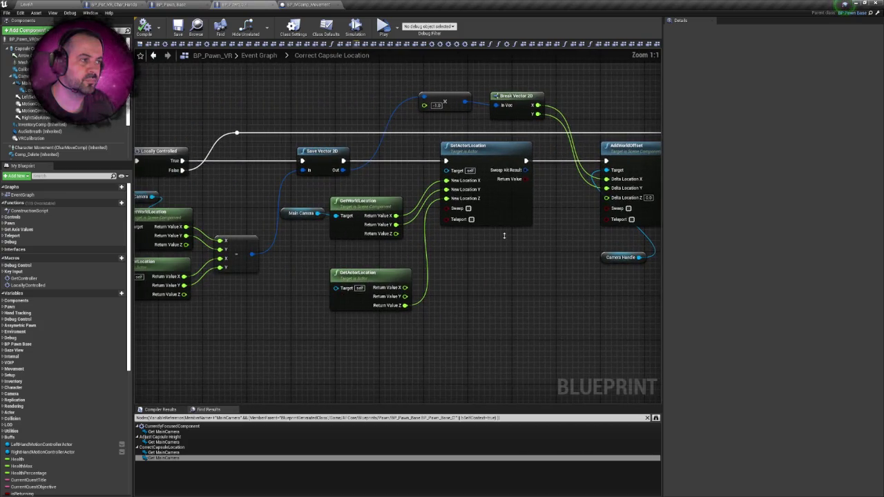
{"action": "right_click", "coordinate": [504, 236]}
{"action": "left_click", "coordinate": [235, 4]}
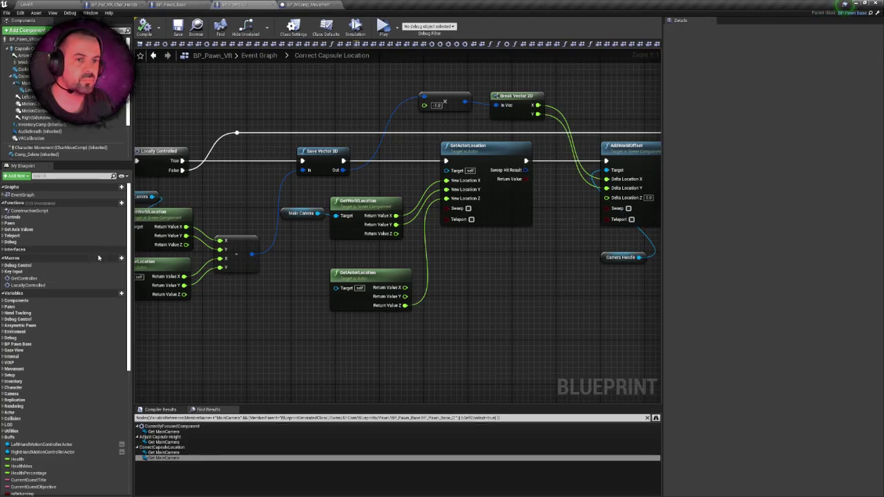
{"action": "double_click", "coordinate": [24, 195]}
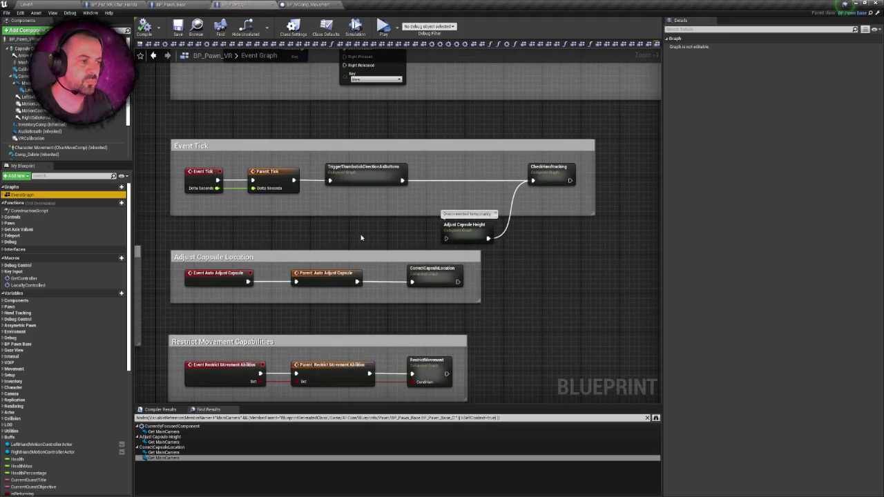
Inspect the parent AutoAdjustCapsule event in BP_Pawn_Base, then go back to the level editor.
{"action": "left_click_drag", "start_coordinate": [377, 227], "coordinate": [438, 159]}
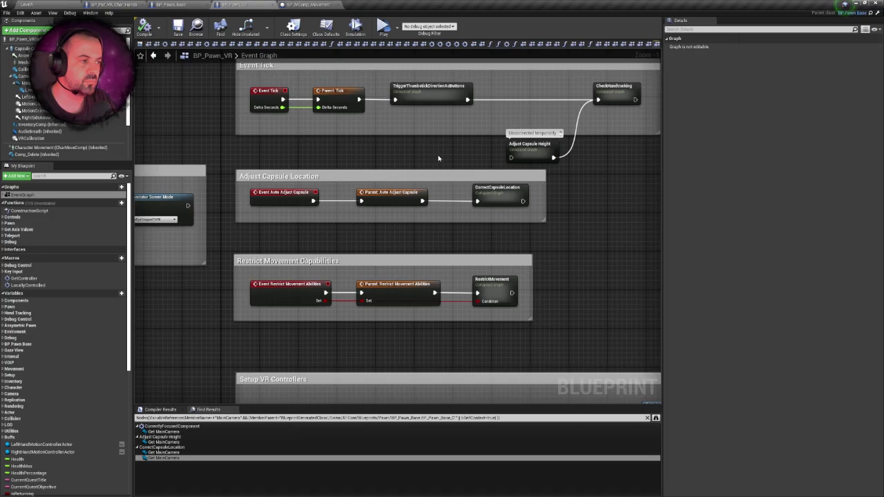
{"action": "mouse_move", "coordinate": [499, 187]}
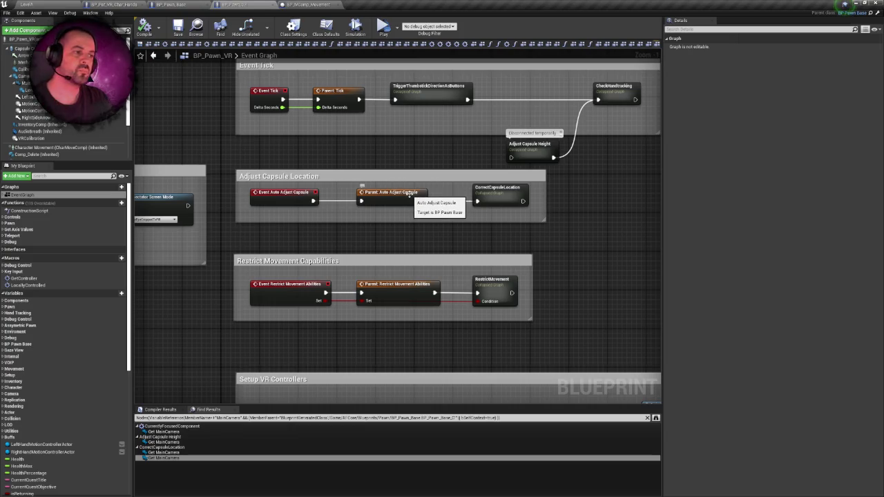
{"action": "left_click", "coordinate": [197, 4]}
{"action": "left_click", "coordinate": [242, 4]}
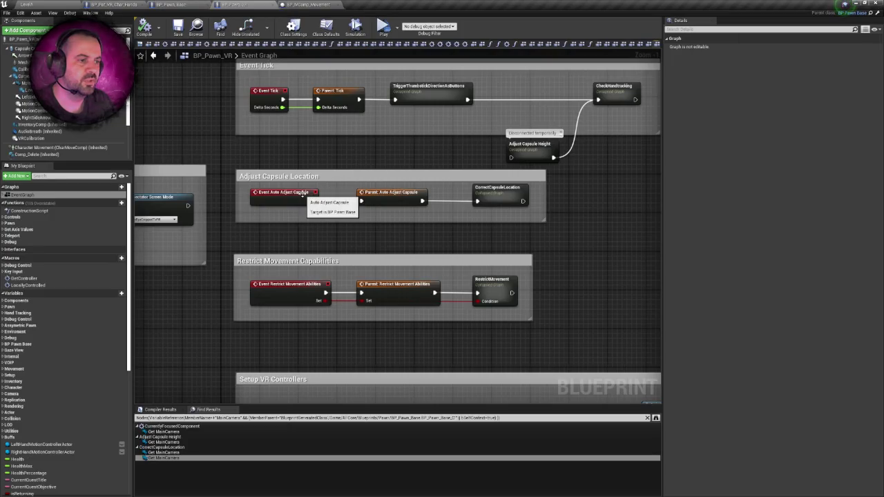
{"action": "double_click", "coordinate": [392, 199]}
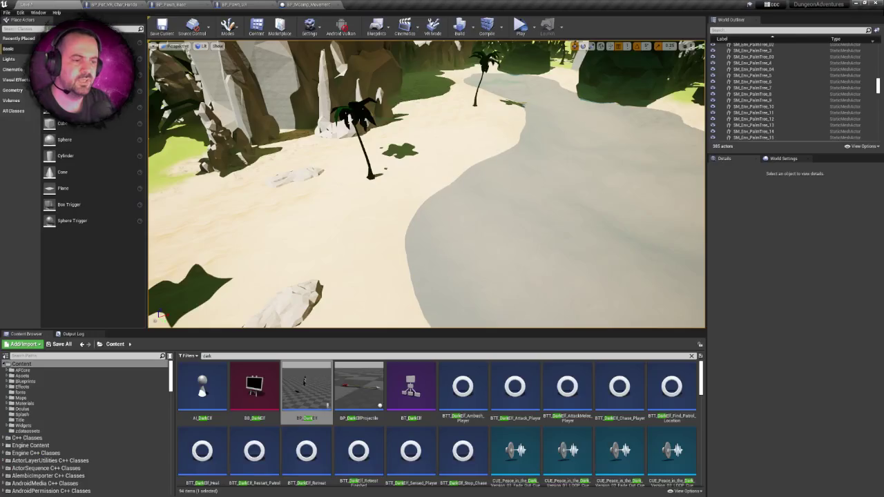
{"action": "left_click", "coordinate": [26, 4]}
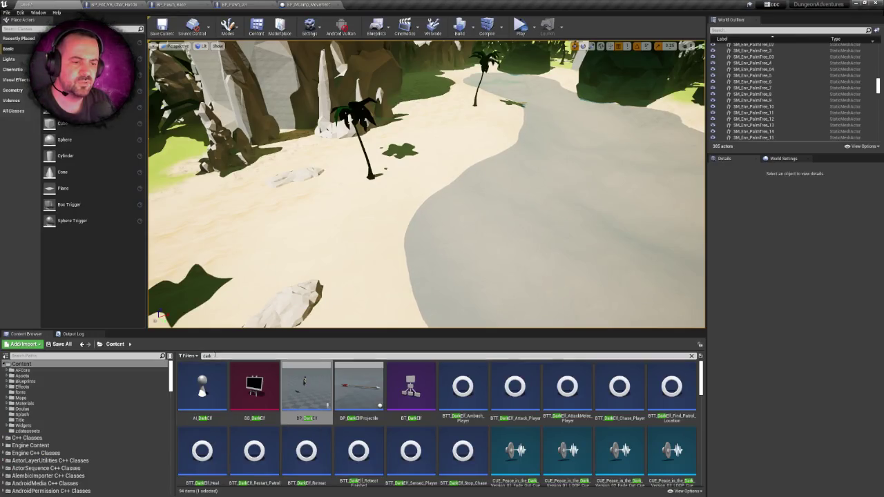
Search the Content Browser for 'pawn', open and close BP_Pawn_VR_Camera, and switch to BP_Pawn_Base.
{"action": "type", "text": "pawn_v"}
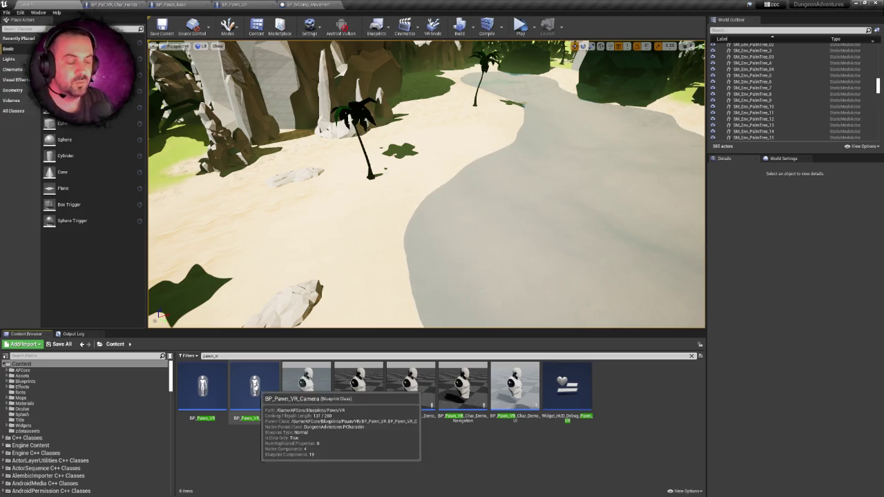
{"action": "double_click", "coordinate": [270, 382]}
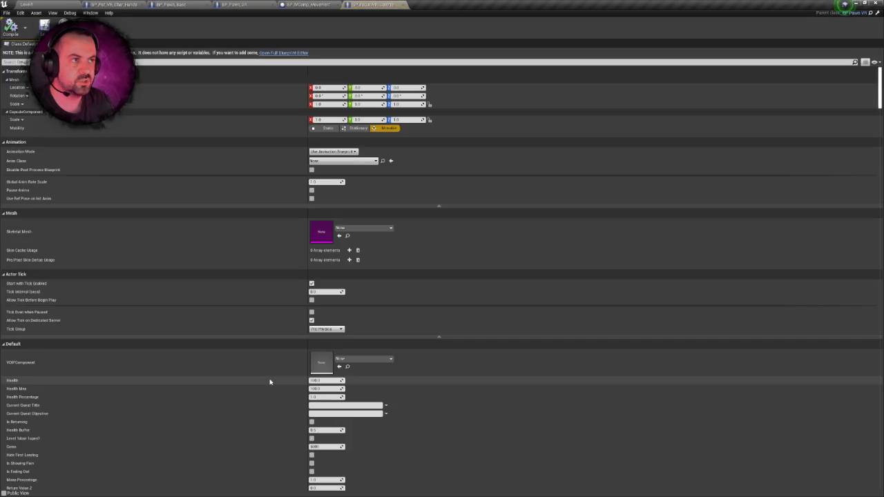
{"action": "left_click", "coordinate": [404, 6]}
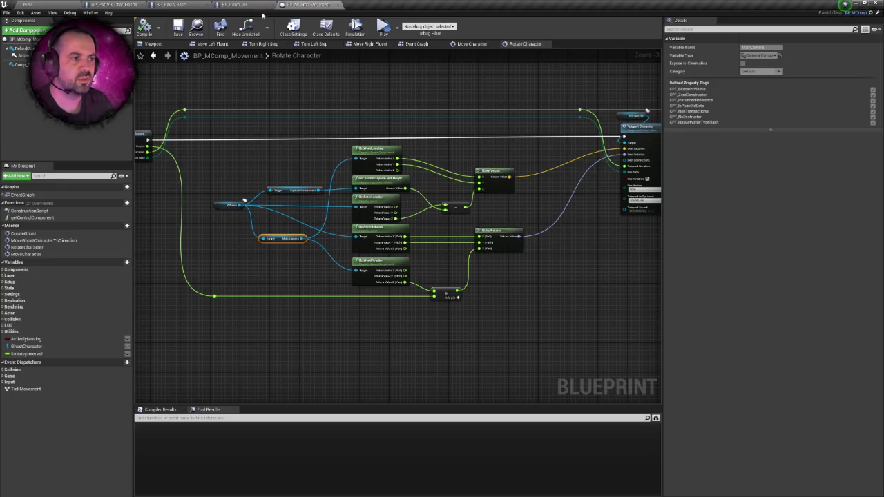
{"action": "left_click", "coordinate": [171, 5]}
List all references to the AutoAdjustCapsule event from its node menu.
{"action": "right_click", "coordinate": [398, 216]}
{"action": "left_click", "coordinate": [385, 215]}
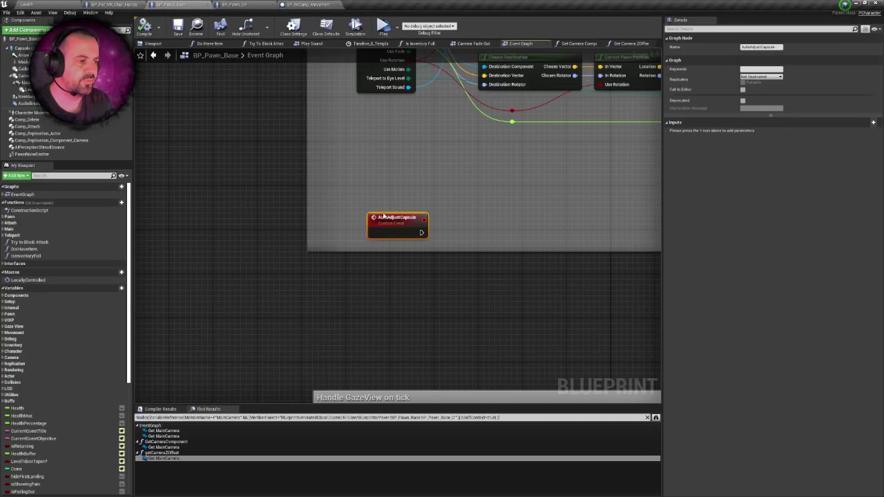
{"action": "right_click", "coordinate": [380, 223]}
{"action": "mouse_move", "coordinate": [414, 347]}
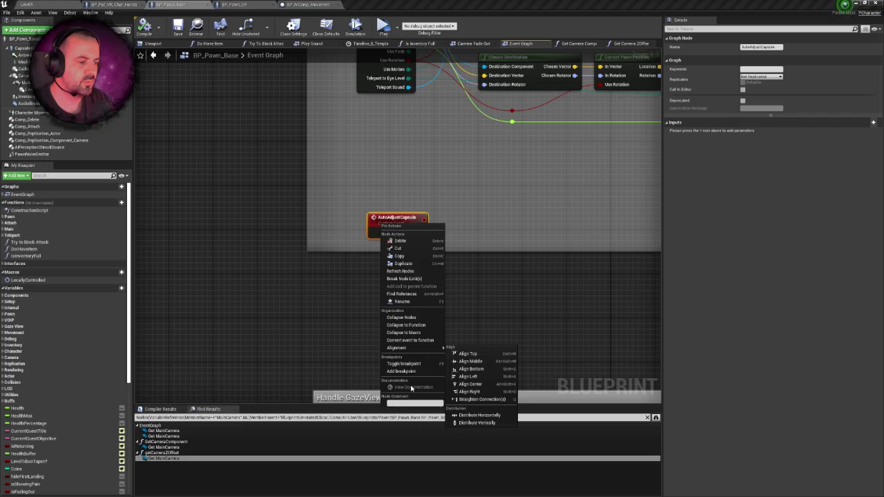
{"action": "left_click", "coordinate": [414, 294]}
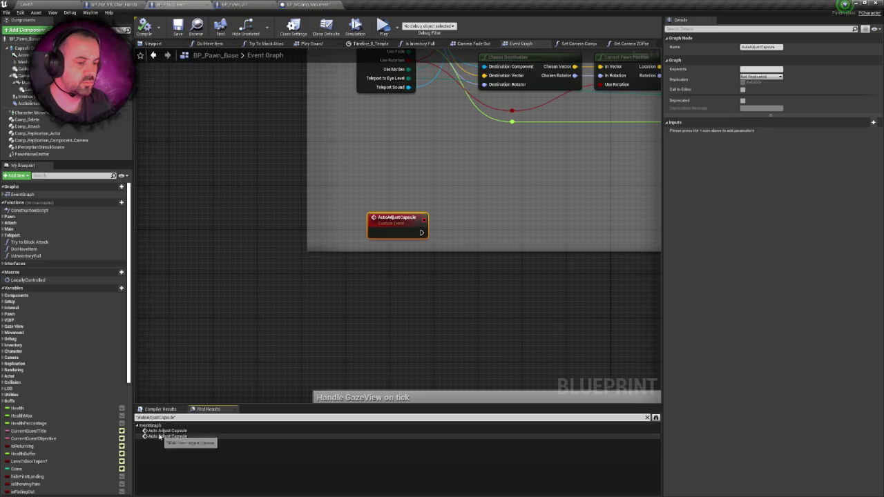
Jump to the Auto Adjust Capsule call and search all blueprints for AutoAdjustCapsule.
{"action": "left_click", "coordinate": [160, 436]}
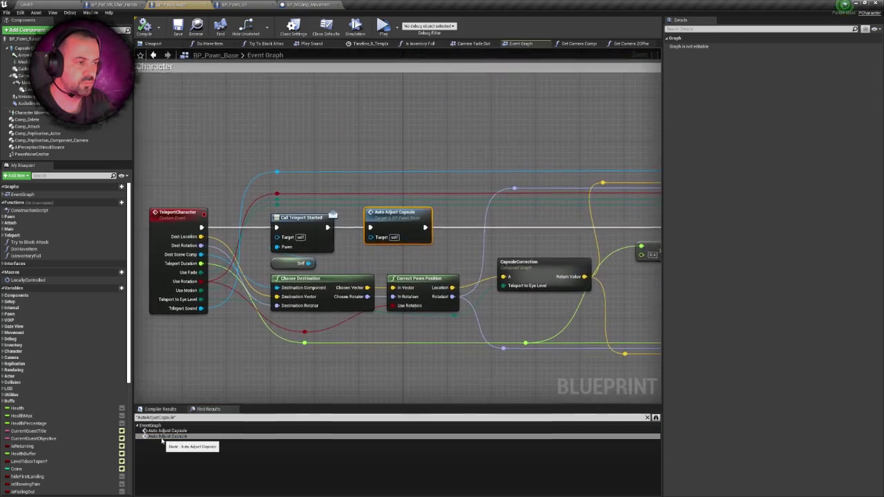
{"action": "left_click", "coordinate": [656, 417]}
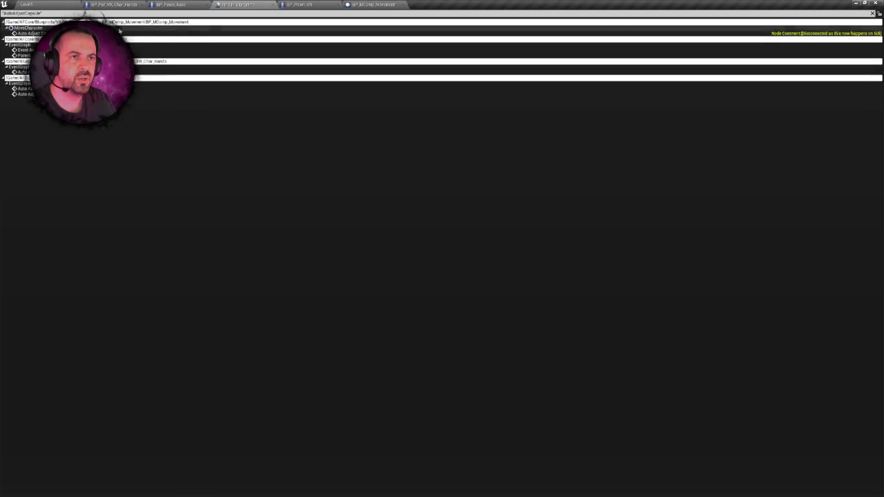
{"action": "double_click", "coordinate": [166, 33]}
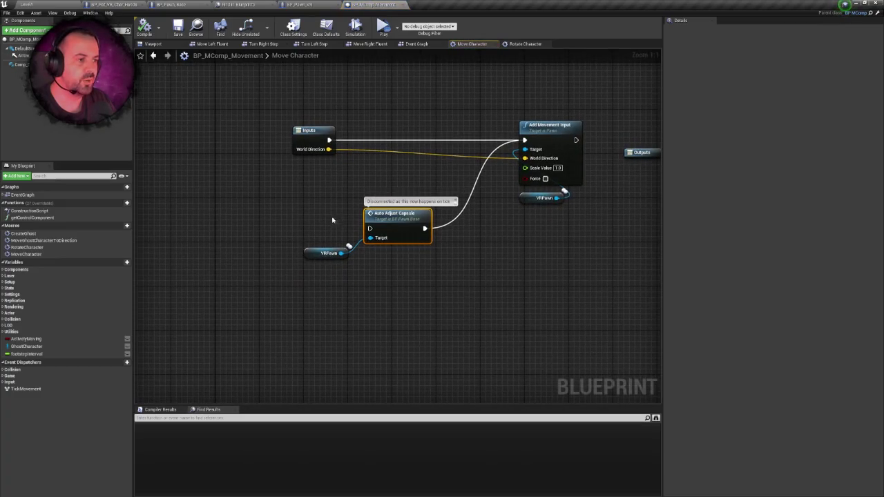
{"action": "left_click_drag", "start_coordinate": [217, 166], "coordinate": [400, 278]}
{"action": "left_click_drag", "start_coordinate": [225, 182], "coordinate": [332, 247]}
From the search results, open the Event Auto Adjust Capsule in BP_Pawn_VR.
{"action": "left_click", "coordinate": [312, 3]}
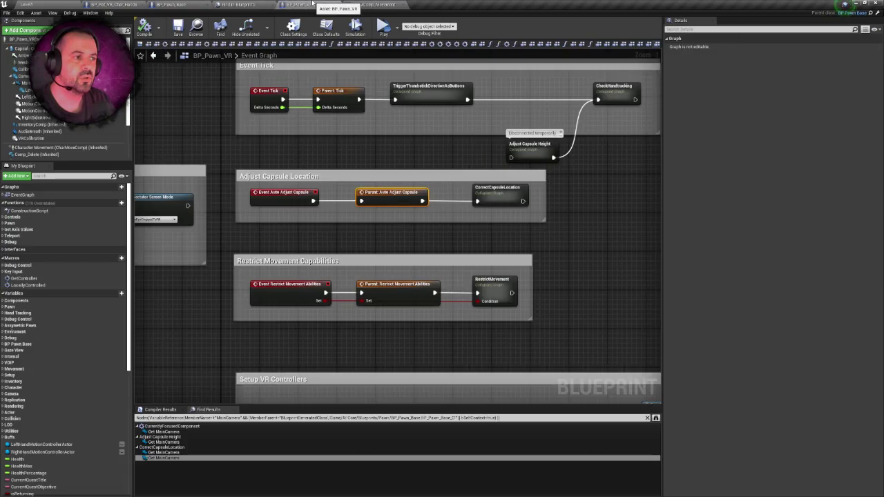
{"action": "left_click", "coordinate": [167, 3]}
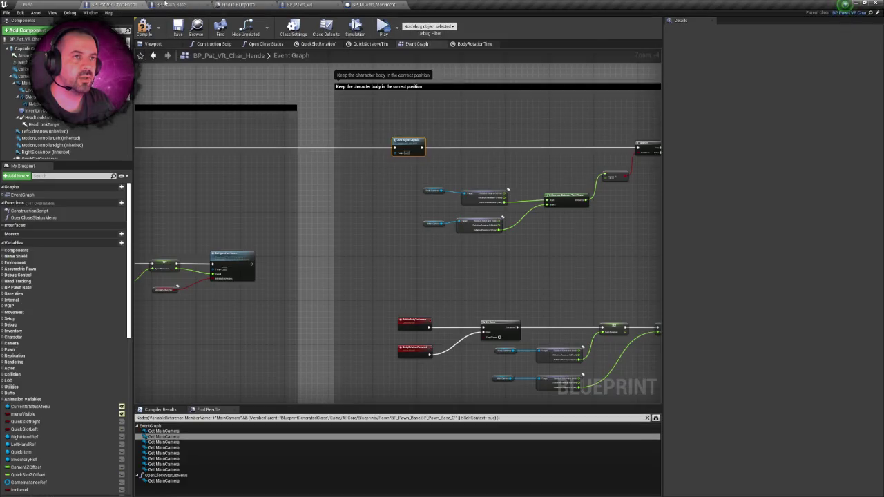
{"action": "left_click", "coordinate": [238, 4]}
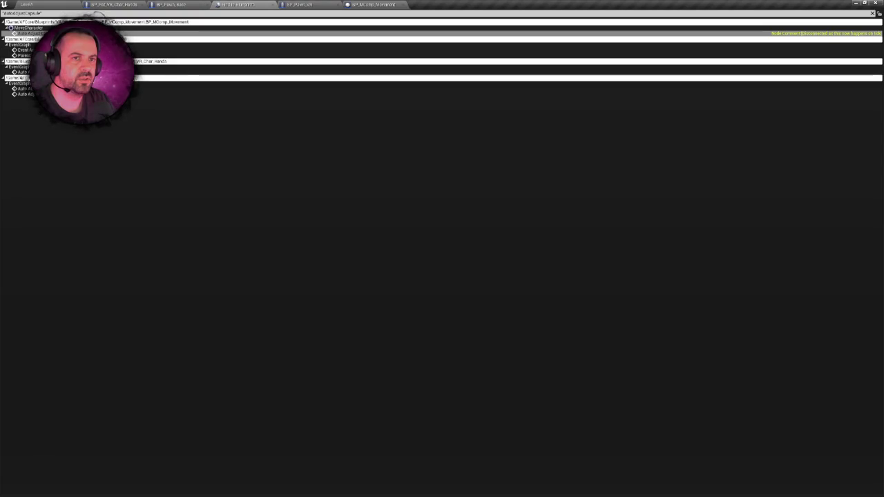
{"action": "double_click", "coordinate": [27, 50]}
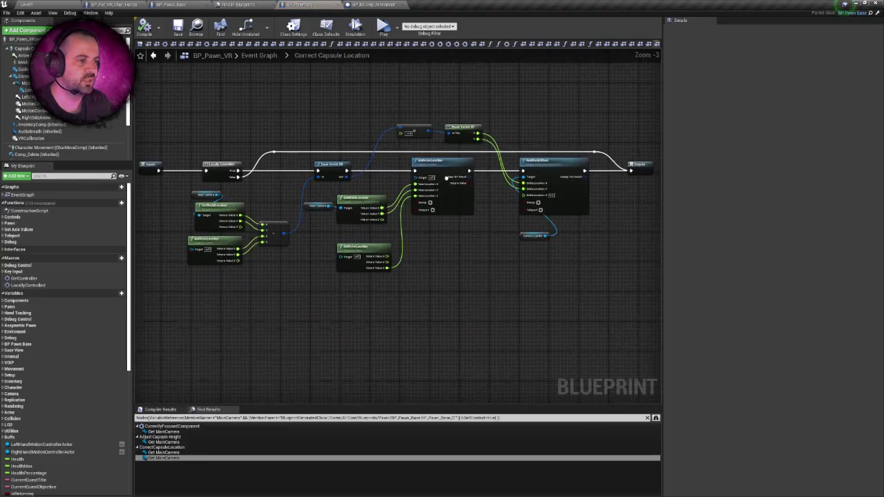
Inspect the Main Camera, GetWorldLocation and SetActorLocation nodes in Correct Capsule Location.
{"action": "scroll", "coordinate": [457, 223], "scroll_direction": "up", "scroll_amount": 2}
{"action": "right_click", "coordinate": [457, 223]}
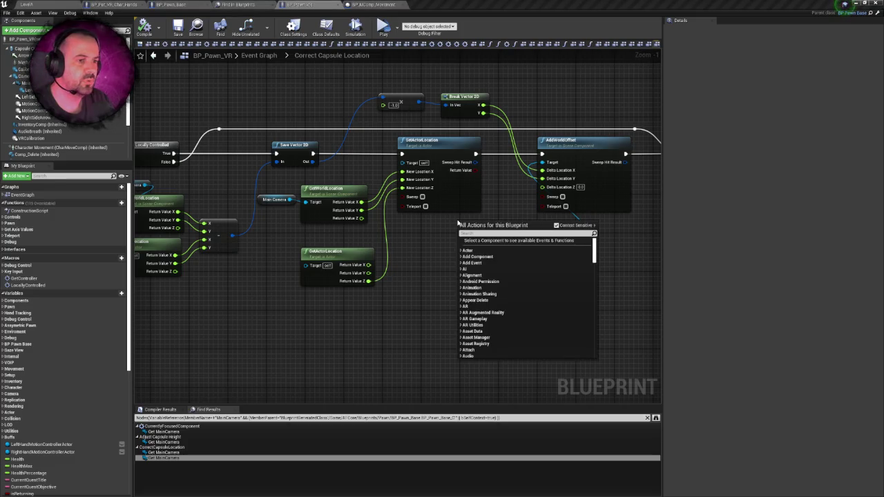
{"action": "left_click_drag", "start_coordinate": [458, 223], "coordinate": [520, 220]}
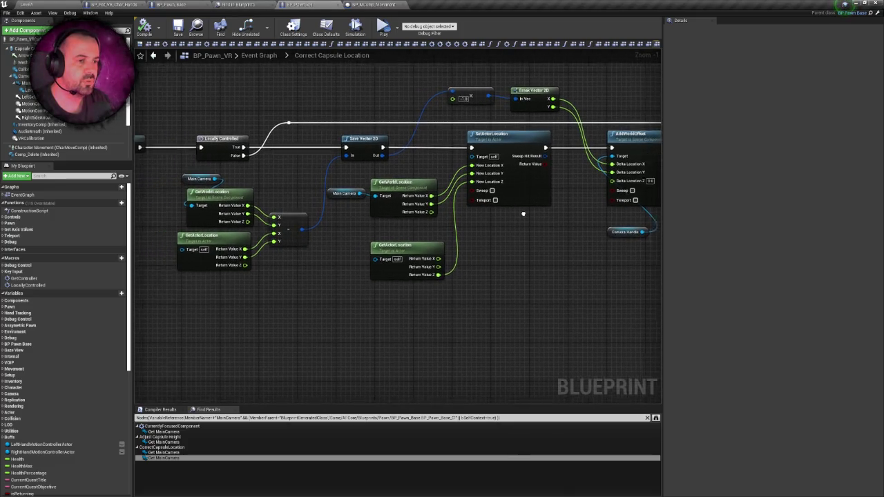
{"action": "left_click_drag", "start_coordinate": [204, 184], "coordinate": [297, 192]}
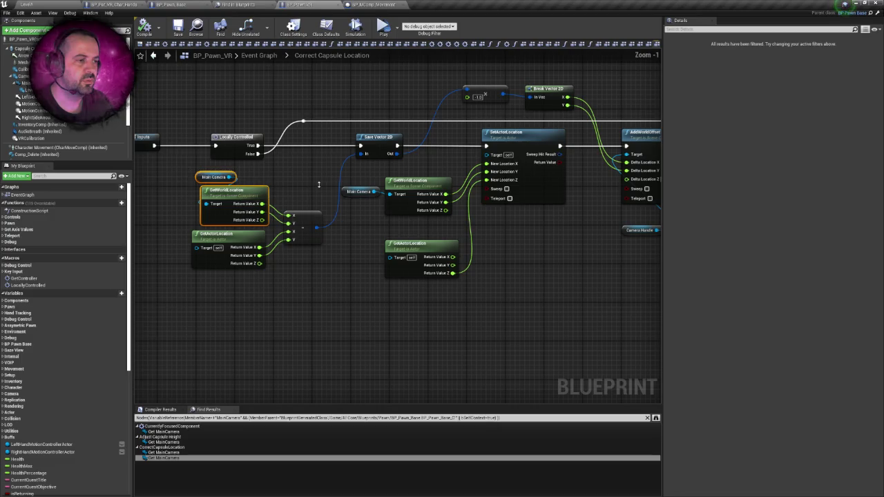
{"action": "left_click", "coordinate": [313, 183]}
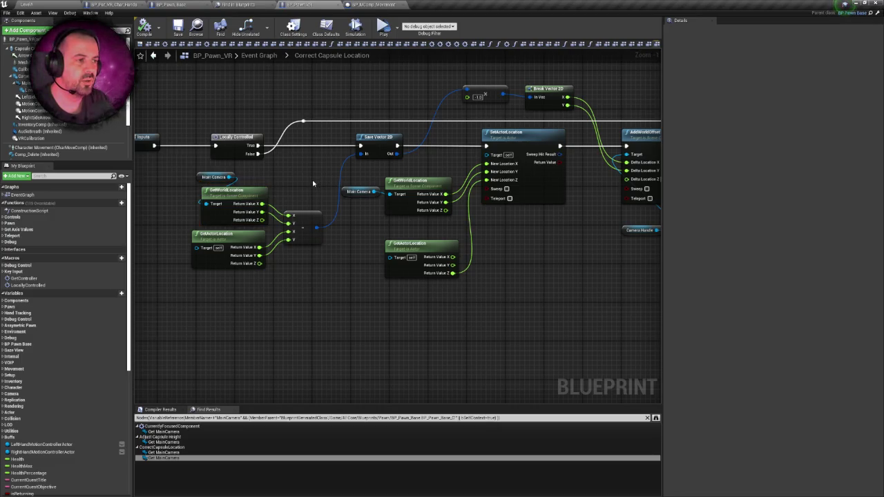
{"action": "left_click_drag", "start_coordinate": [312, 183], "coordinate": [287, 185]}
{"action": "scroll", "coordinate": [286, 183], "scroll_direction": "down", "scroll_amount": 1}
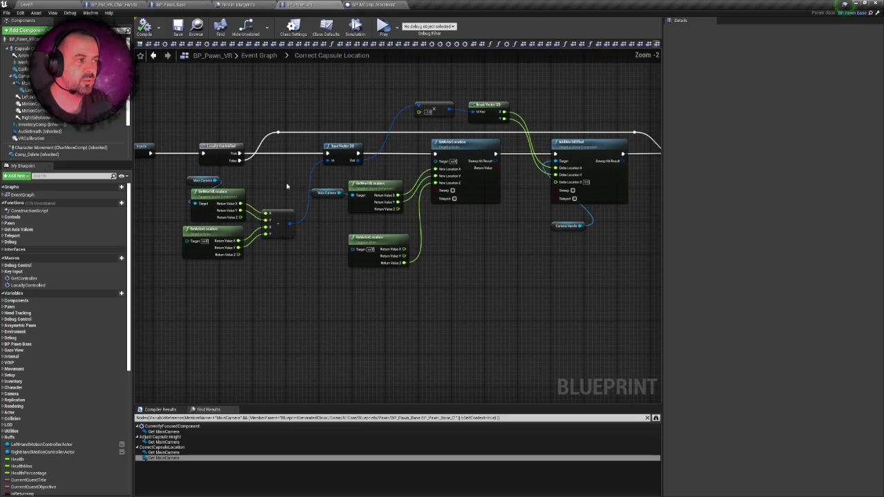
{"action": "right_click", "coordinate": [286, 186]}
{"action": "left_click", "coordinate": [278, 178]}
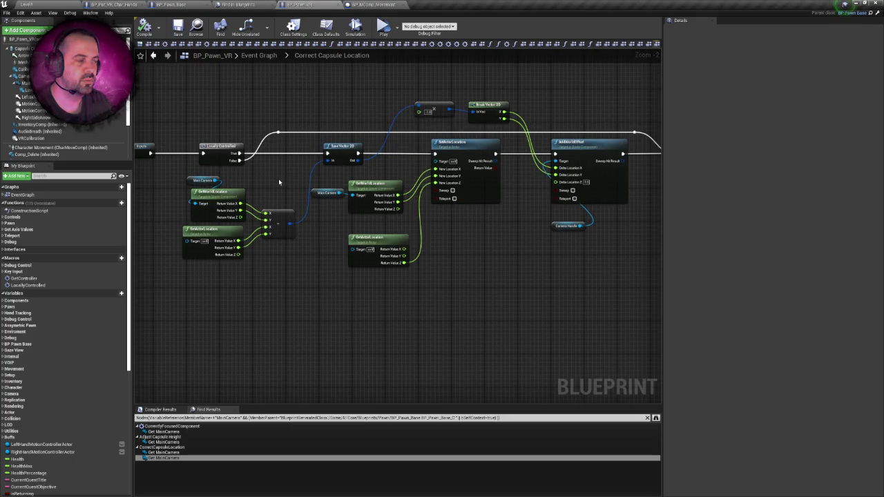
{"action": "left_click_drag", "start_coordinate": [290, 176], "coordinate": [292, 178]}
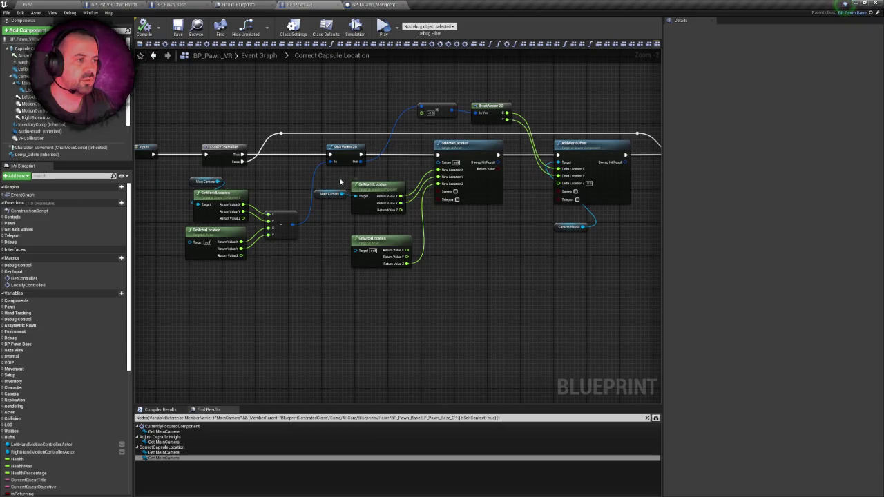
{"action": "left_click_drag", "start_coordinate": [333, 184], "coordinate": [456, 220]}
{"action": "left_click", "coordinate": [456, 220]}
Pan over the location nodes, select SetActorLocation, then view BP_Pawn_Base's teleport Event Graph.
{"action": "scroll", "coordinate": [456, 219], "scroll_direction": "up", "scroll_amount": 1}
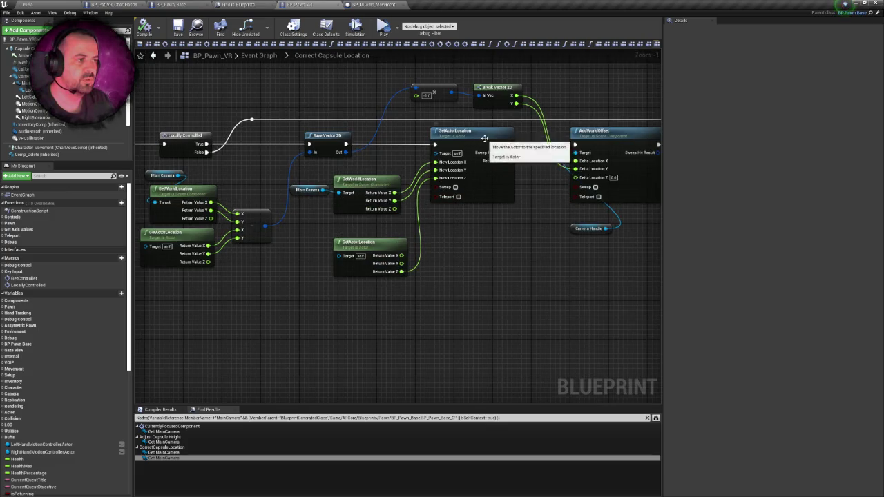
{"action": "mouse_move", "coordinate": [311, 184]}
{"action": "left_mouse_down"}
{"action": "mouse_move", "coordinate": [406, 218]}
{"action": "mouse_move", "coordinate": [315, 242]}
{"action": "left_mouse_up"}
{"action": "left_click", "coordinate": [453, 233]}
{"action": "scroll", "coordinate": [314, 242], "scroll_direction": "up", "scroll_amount": 1}
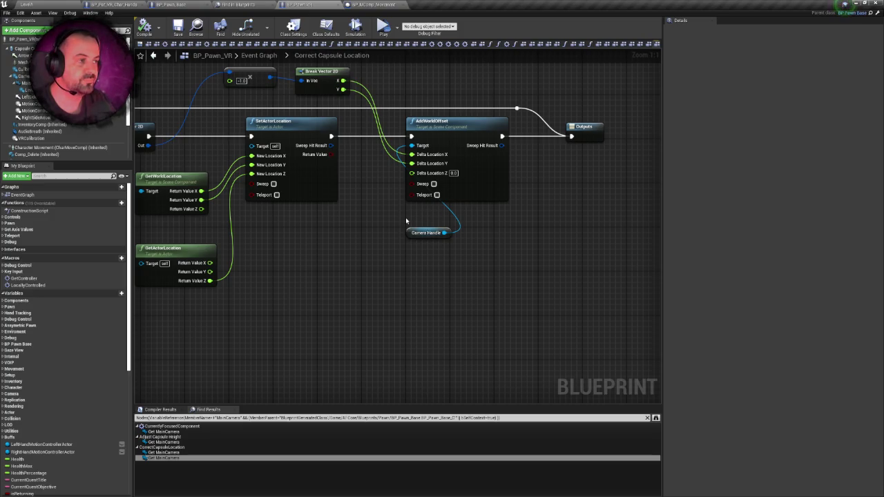
{"action": "scroll", "coordinate": [391, 221], "scroll_direction": "down", "scroll_amount": 1}
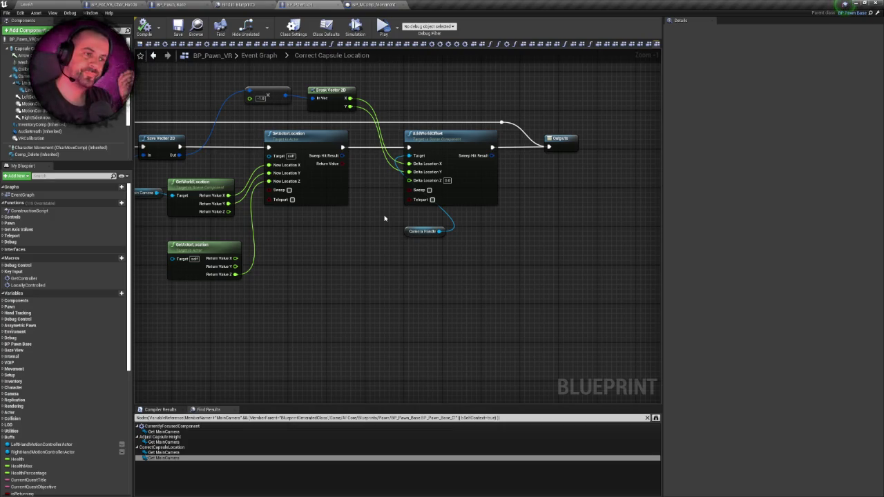
{"action": "left_click_drag", "start_coordinate": [385, 218], "coordinate": [451, 181]}
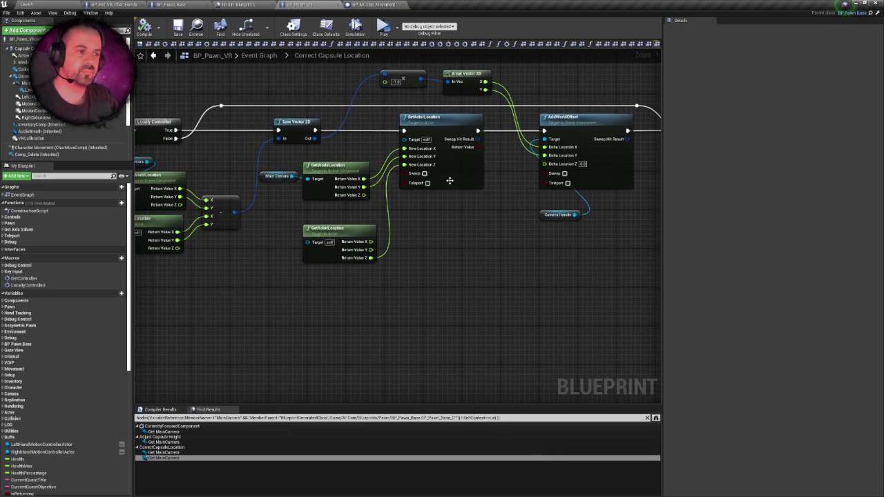
{"action": "left_click_drag", "start_coordinate": [352, 174], "coordinate": [444, 182]}
{"action": "mouse_move", "coordinate": [514, 181]}
{"action": "left_mouse_down"}
{"action": "mouse_move", "coordinate": [397, 157]}
{"action": "mouse_move", "coordinate": [369, 184]}
{"action": "left_mouse_up"}
{"action": "left_click", "coordinate": [393, 147]}
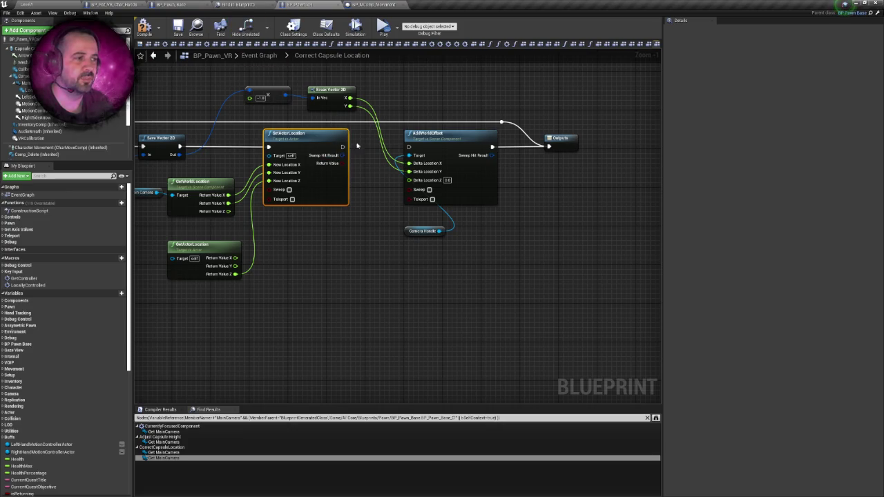
{"action": "left_click", "coordinate": [178, 4]}
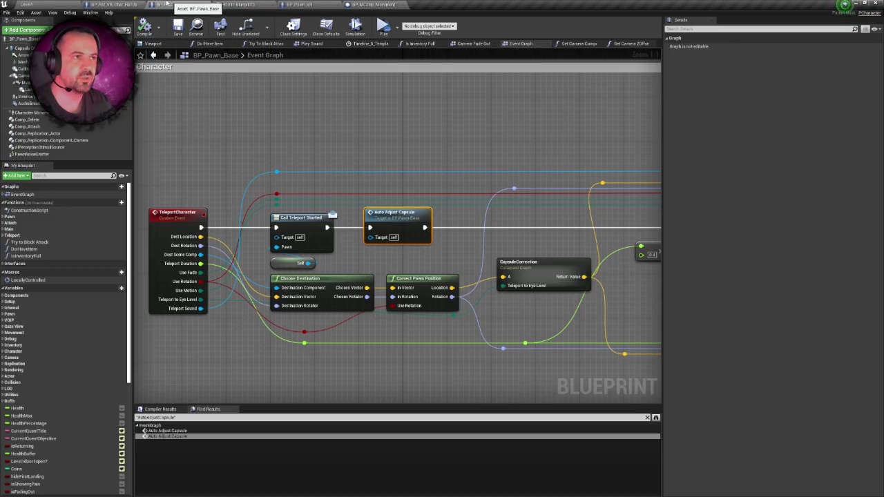
Move MainCamera away from the head in BP_Pat_VR_Char_Hands' viewport, then return to the level.
{"action": "left_click", "coordinate": [309, 4]}
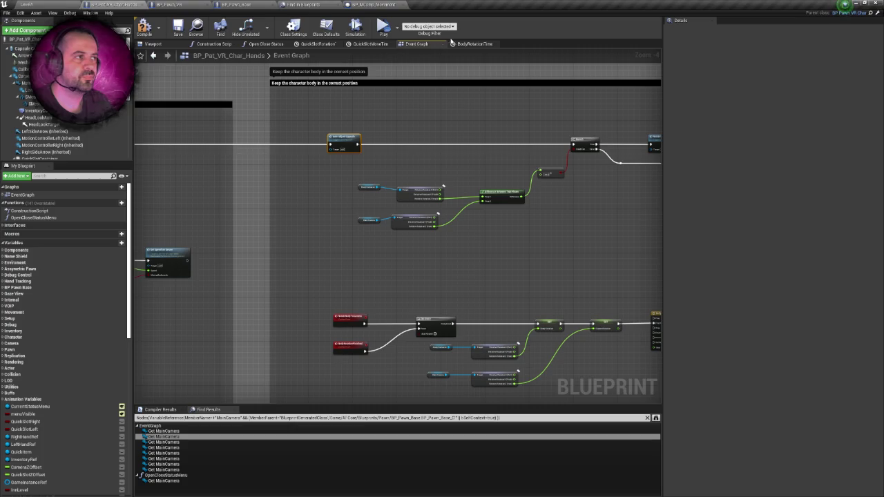
{"action": "left_click", "coordinate": [157, 44]}
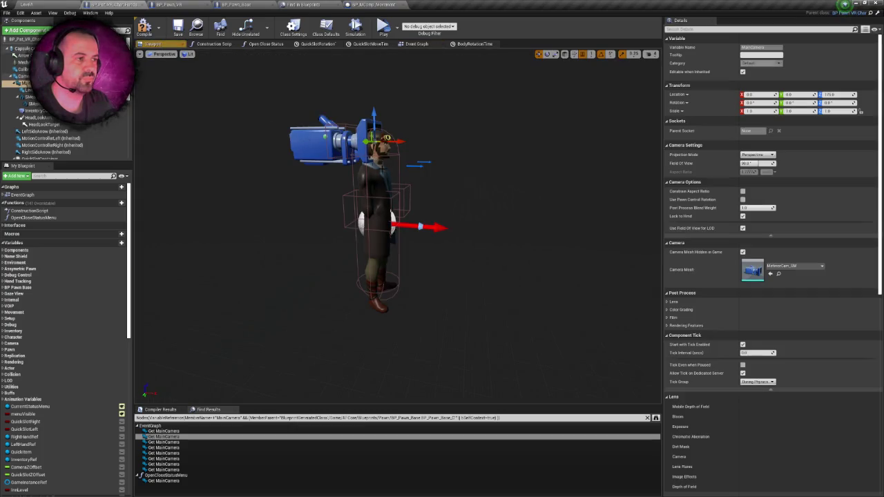
{"action": "left_click_drag", "start_coordinate": [391, 143], "coordinate": [280, 147]}
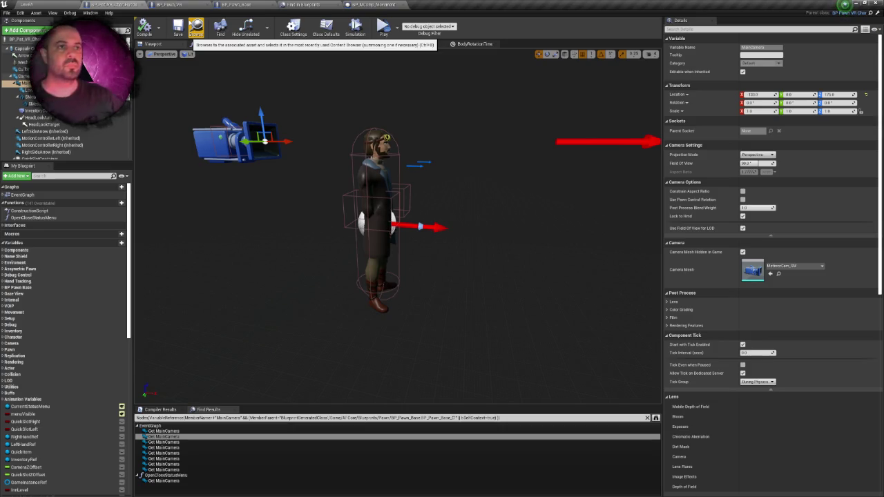
{"action": "left_click", "coordinate": [200, 4]}
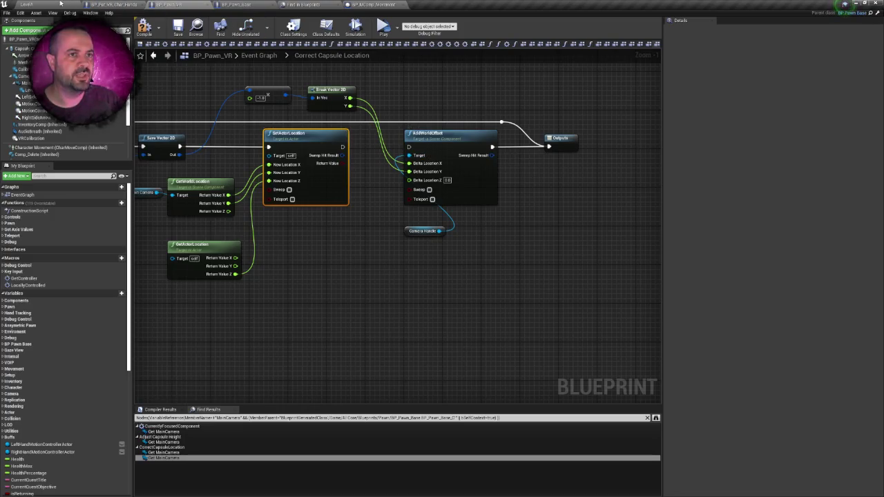
{"action": "left_click", "coordinate": [26, 4]}
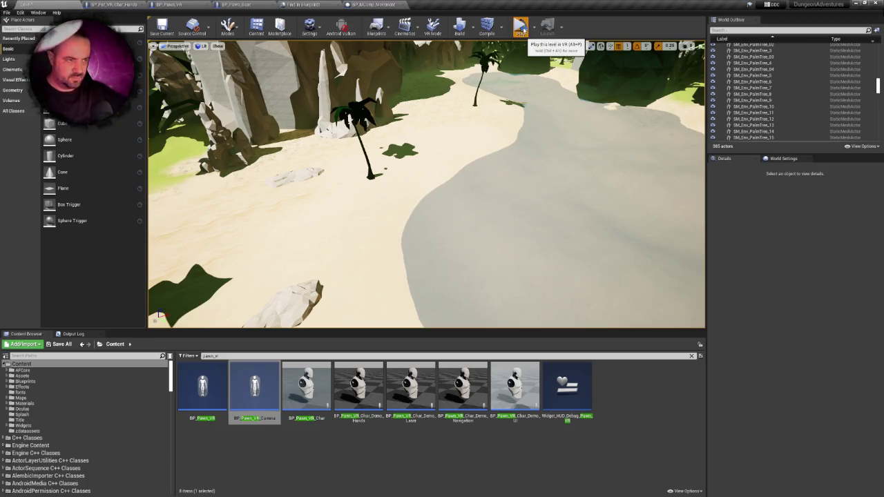
Test the level in VR preview, stop it, and return to BP_Pawn_VR's capsule graph.
{"action": "left_click", "coordinate": [521, 28]}
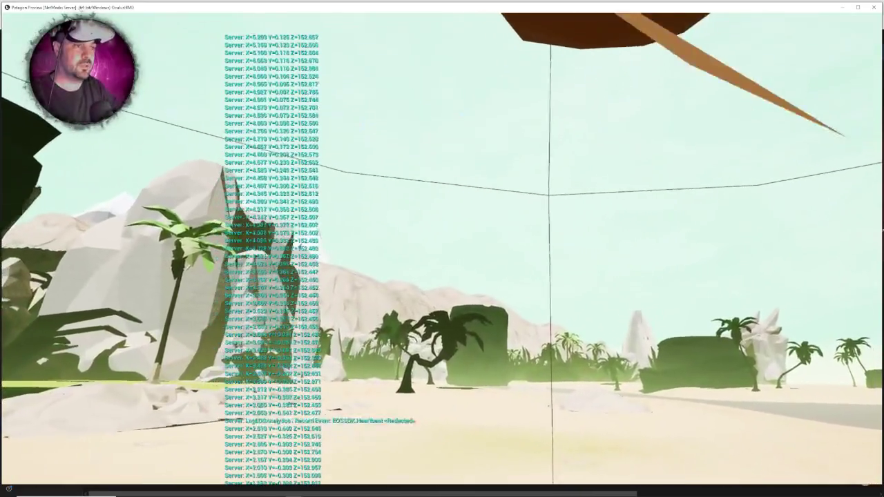
{"action": "key", "text": "alt+Tab"}
{"action": "left_click", "coordinate": [523, 30]}
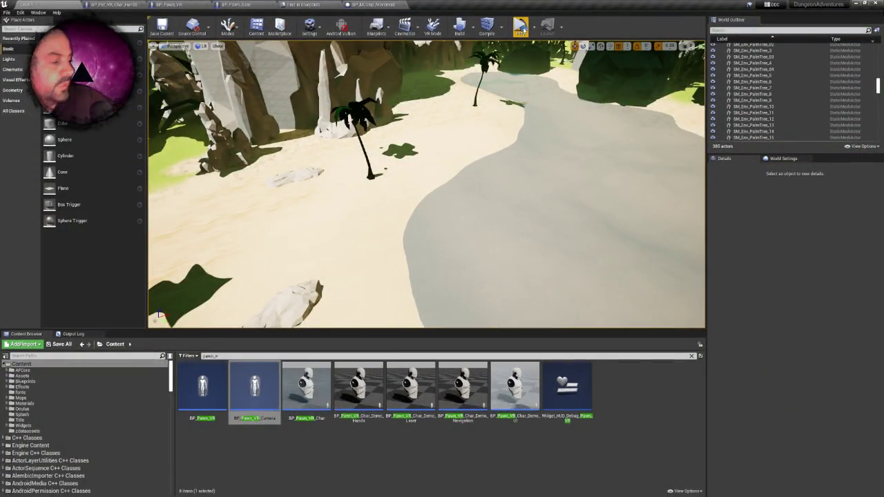
{"action": "left_click", "coordinate": [170, 4]}
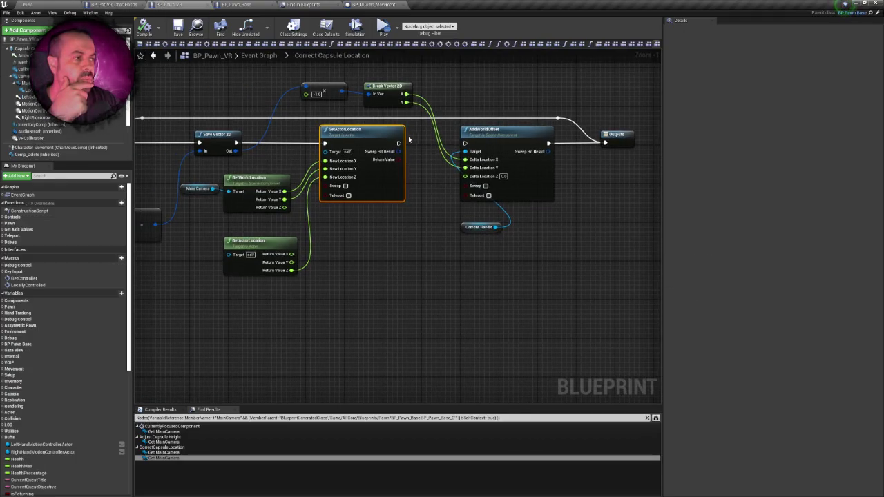
Connect SetActorLocation's exec output to AddWorldOffset's exec input.
{"action": "left_click_drag", "start_coordinate": [401, 143], "coordinate": [466, 146]}
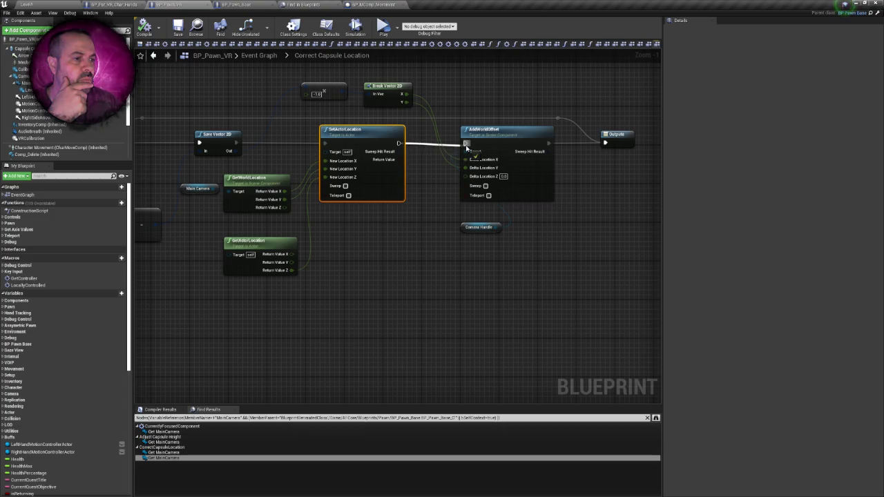
{"action": "left_click_drag", "start_coordinate": [466, 147], "coordinate": [466, 146]}
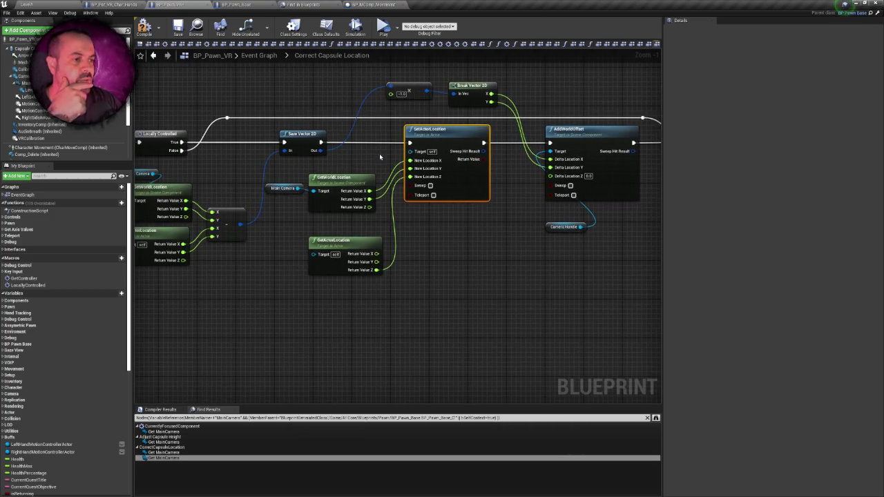
{"action": "scroll", "coordinate": [379, 154], "scroll_direction": "up", "scroll_amount": 1}
{"action": "left_click", "coordinate": [368, 159]}
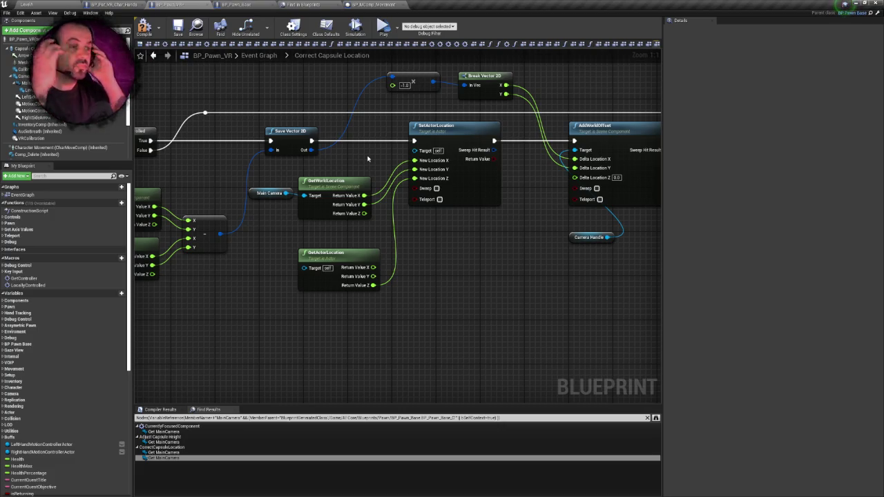
Review the Main Camera location nodes feeding SetActorLocation and AddWorldOffset.
{"action": "mouse_move", "coordinate": [313, 178]}
{"action": "left_mouse_down"}
{"action": "mouse_move", "coordinate": [249, 207]}
{"action": "mouse_move", "coordinate": [263, 298]}
{"action": "left_mouse_up"}
{"action": "left_click", "coordinate": [373, 163]}
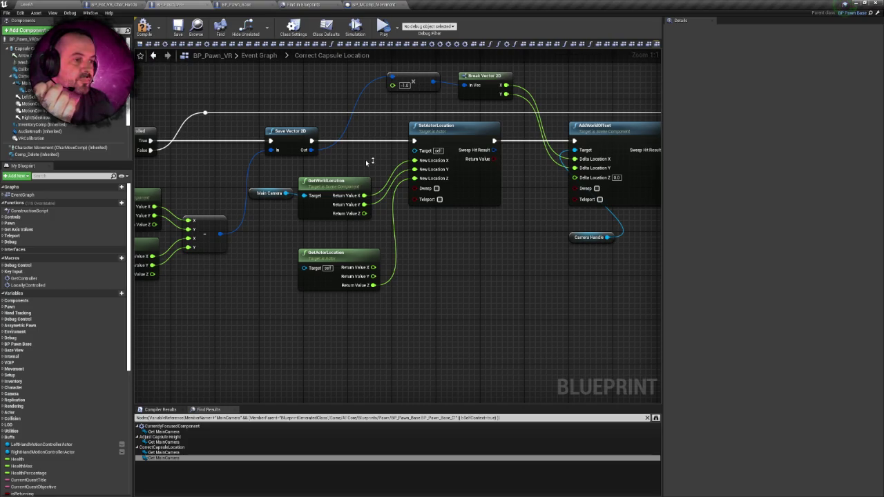
{"action": "left_click_drag", "start_coordinate": [366, 159], "coordinate": [324, 165]}
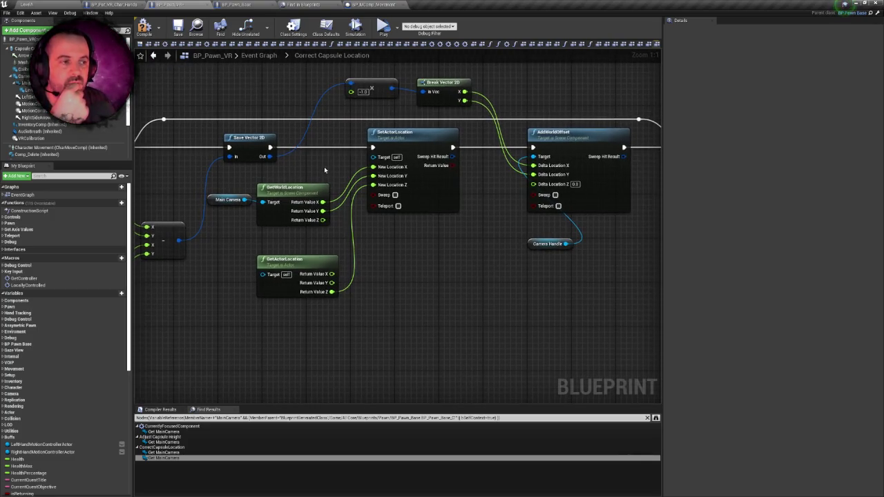
{"action": "right_click", "coordinate": [324, 167]}
{"action": "left_click", "coordinate": [314, 166]}
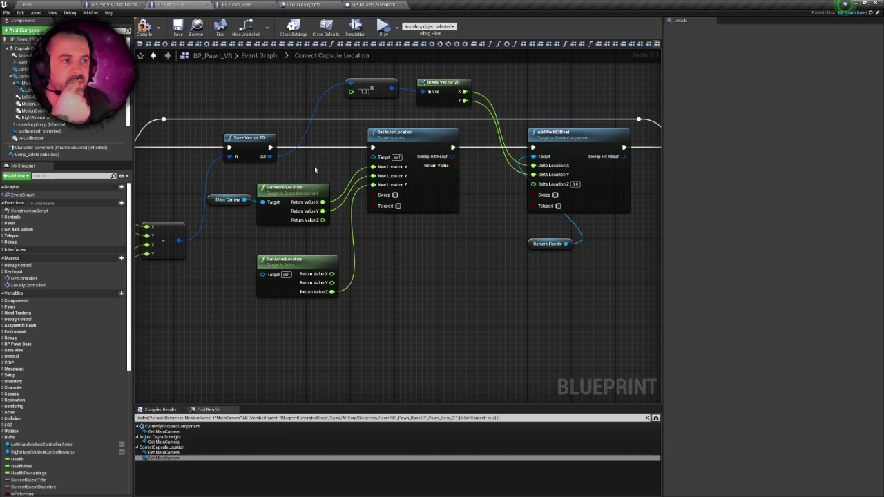
{"action": "left_click_drag", "start_coordinate": [314, 166], "coordinate": [346, 159]}
{"action": "left_click_drag", "start_coordinate": [378, 118], "coordinate": [458, 201]}
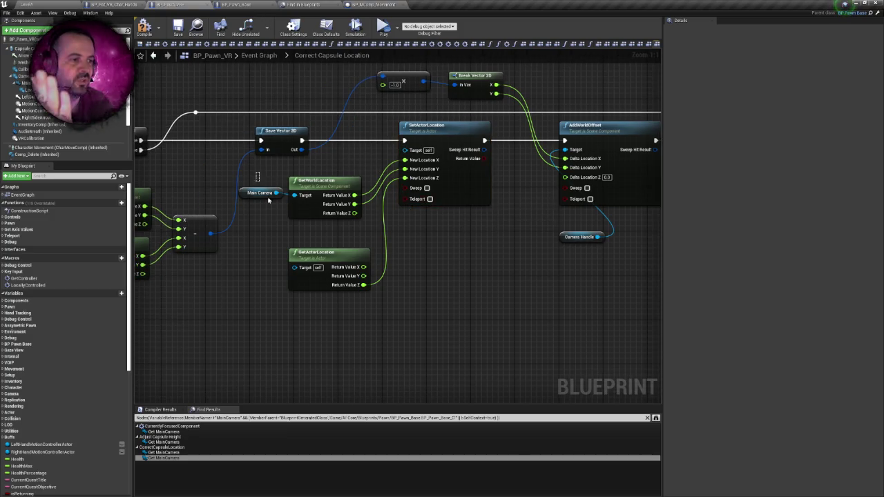
Inspect the Main Camera node, then compile and save BP_Pawn_VR.
{"action": "left_click", "coordinate": [261, 193]}
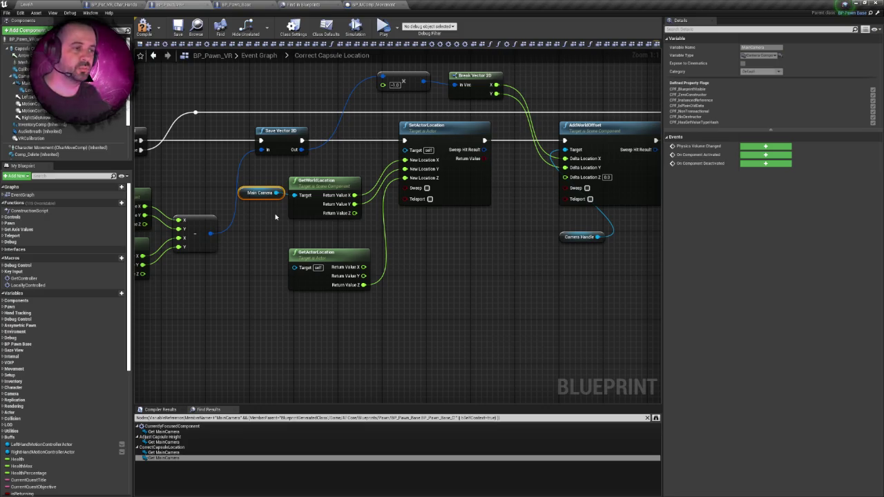
{"action": "key", "text": "ctrl+z"}
{"action": "key", "text": "ctrl+y"}
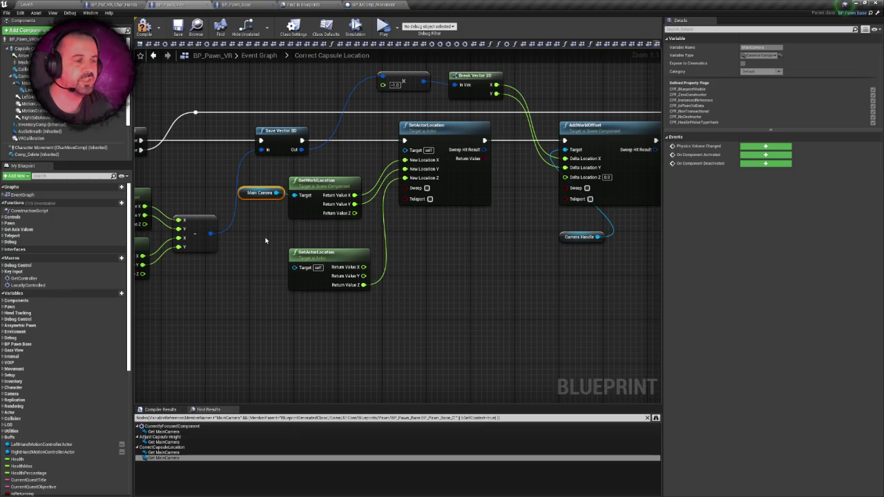
{"action": "left_click", "coordinate": [265, 241]}
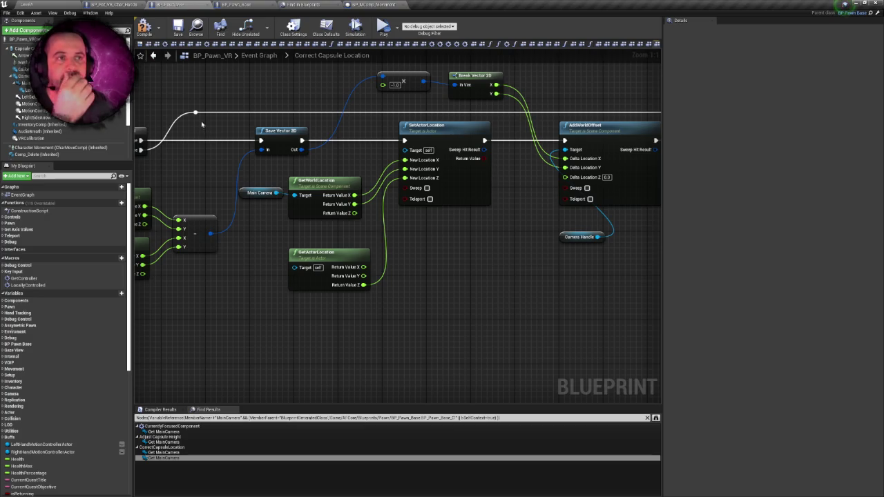
{"action": "left_click", "coordinate": [143, 29]}
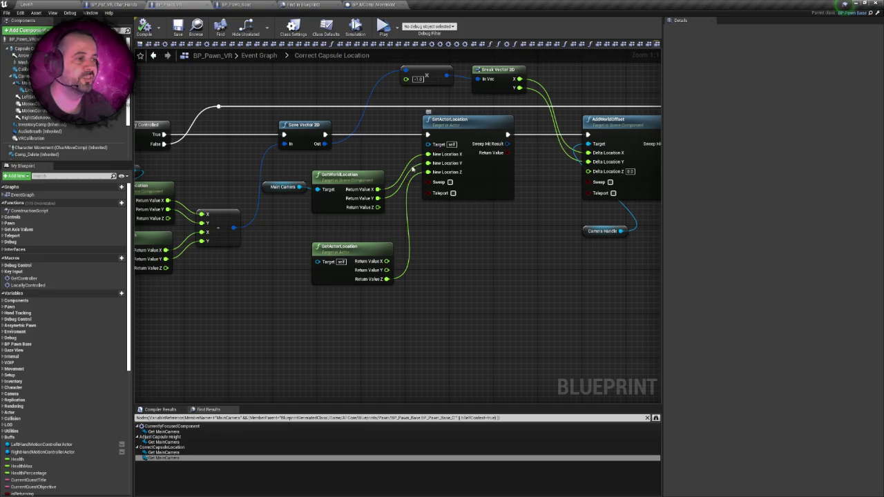
{"action": "scroll", "coordinate": [396, 153], "scroll_direction": "down", "scroll_amount": 1}
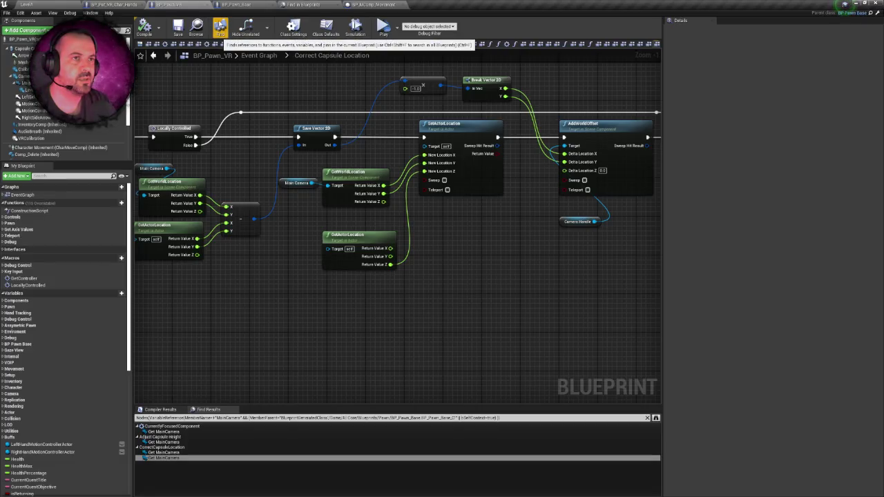
Select the camera's holder component in BP_Pat_VR_Char_Hands' viewport.
{"action": "left_click", "coordinate": [235, 5]}
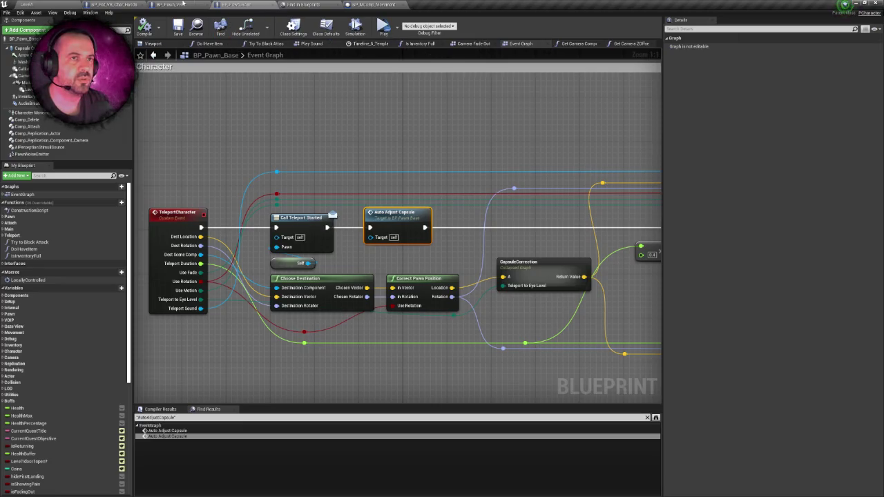
{"action": "left_click", "coordinate": [131, 4]}
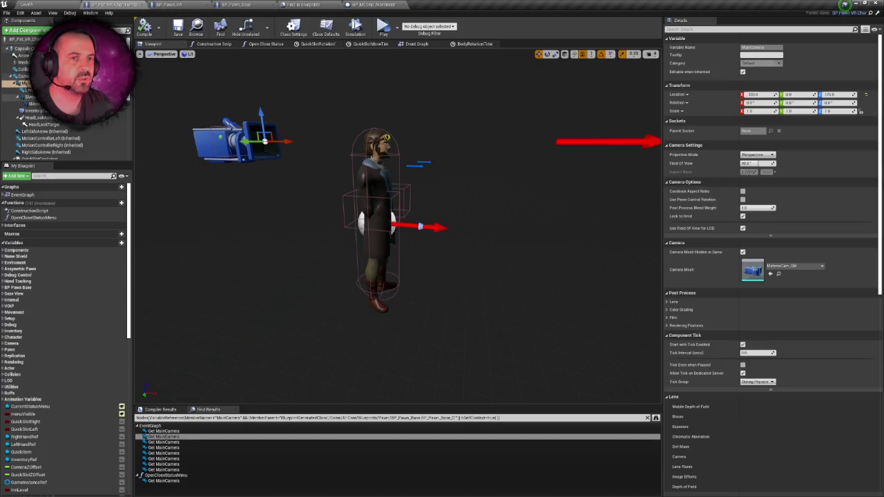
{"action": "left_click", "coordinate": [19, 77]}
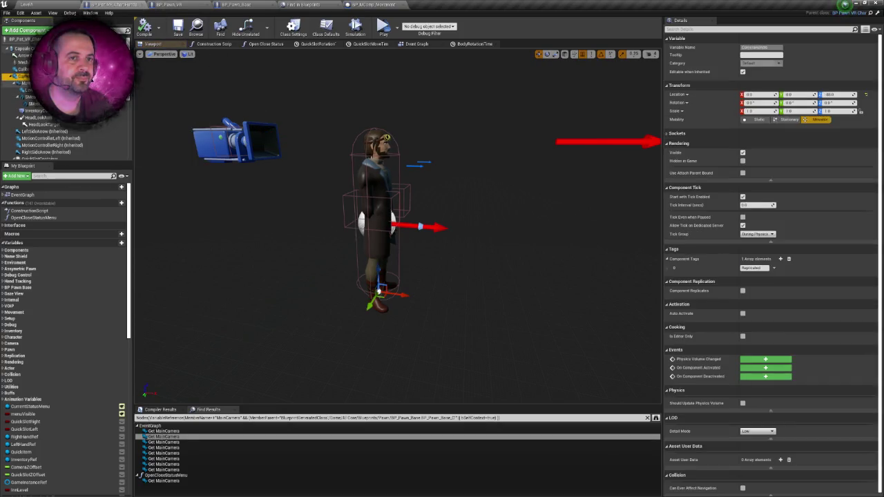
{"action": "left_click", "coordinate": [15, 84]}
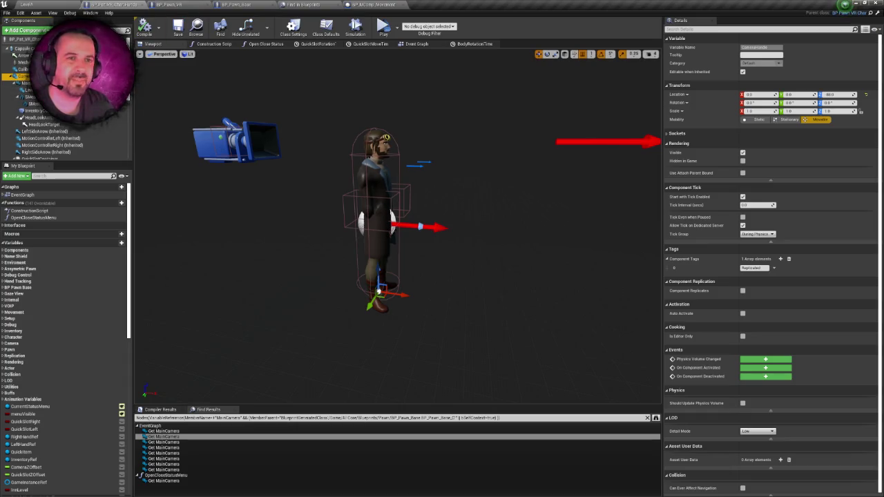
{"action": "left_click", "coordinate": [221, 138]}
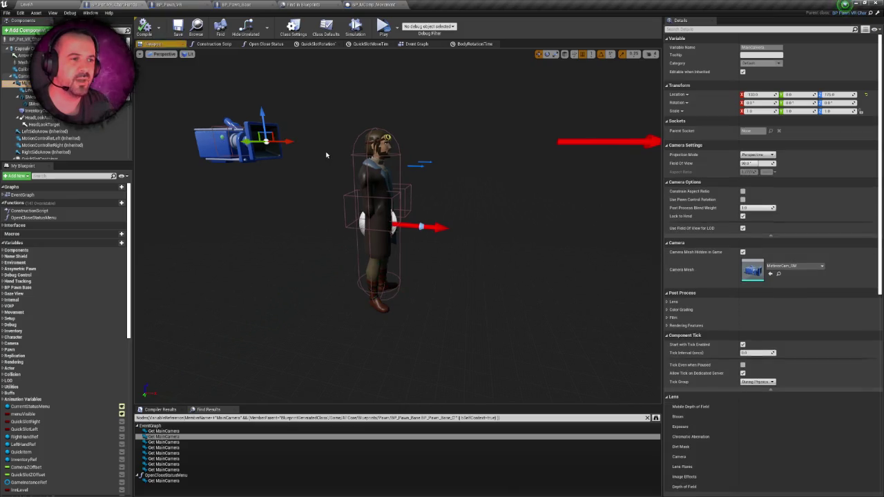
{"action": "mouse_move", "coordinate": [318, 156]}
{"action": "left_mouse_down"}
{"action": "mouse_move", "coordinate": [346, 158]}
{"action": "mouse_move", "coordinate": [345, 172]}
{"action": "mouse_move", "coordinate": [349, 148]}
{"action": "left_mouse_up"}
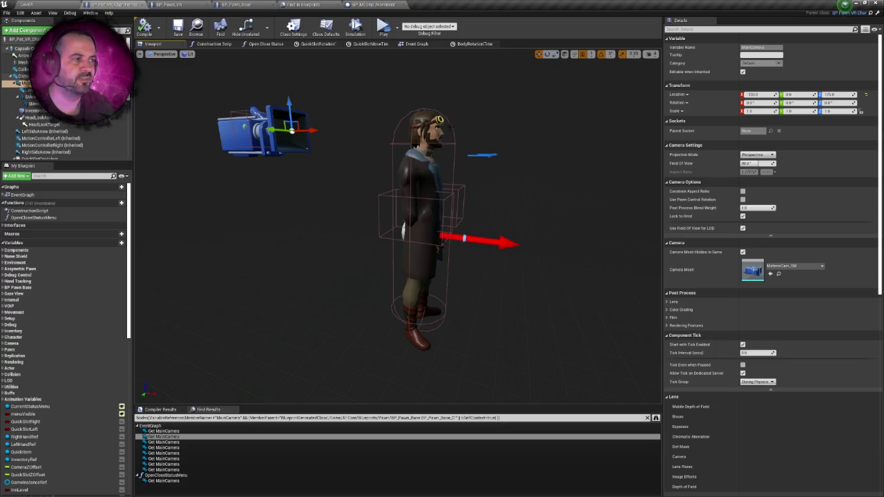
{"action": "mouse_move", "coordinate": [505, 136]}
{"action": "left_mouse_down"}
{"action": "mouse_move", "coordinate": [494, 138]}
{"action": "mouse_move", "coordinate": [491, 187]}
{"action": "left_mouse_up"}
{"action": "scroll", "coordinate": [466, 134], "scroll_direction": "down", "scroll_amount": 5}
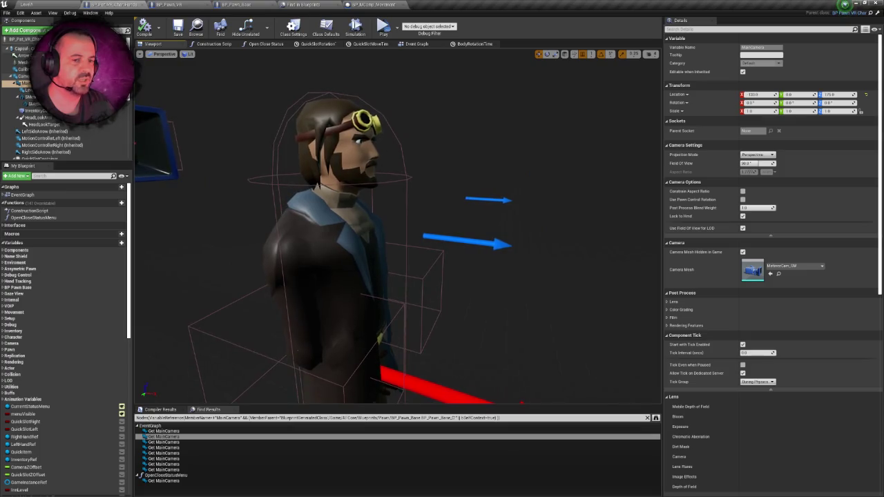
{"action": "scroll", "coordinate": [386, 163], "scroll_direction": "down", "scroll_amount": 5}
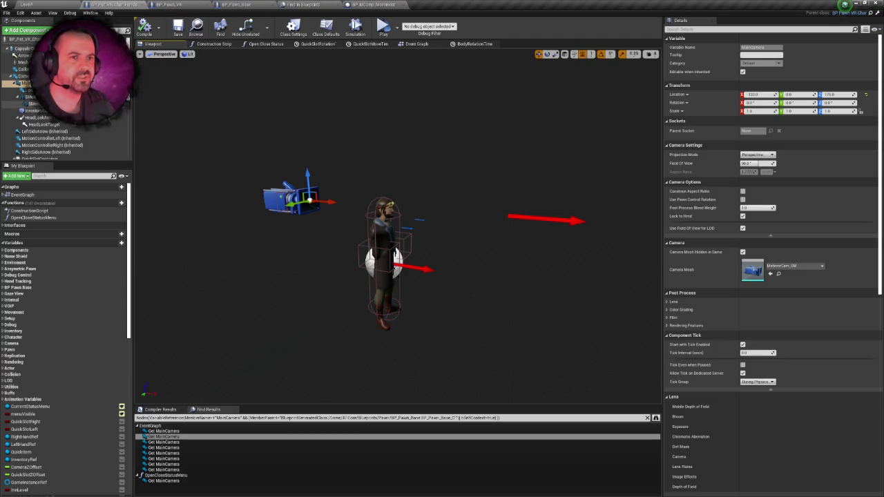
{"action": "left_click", "coordinate": [27, 29]}
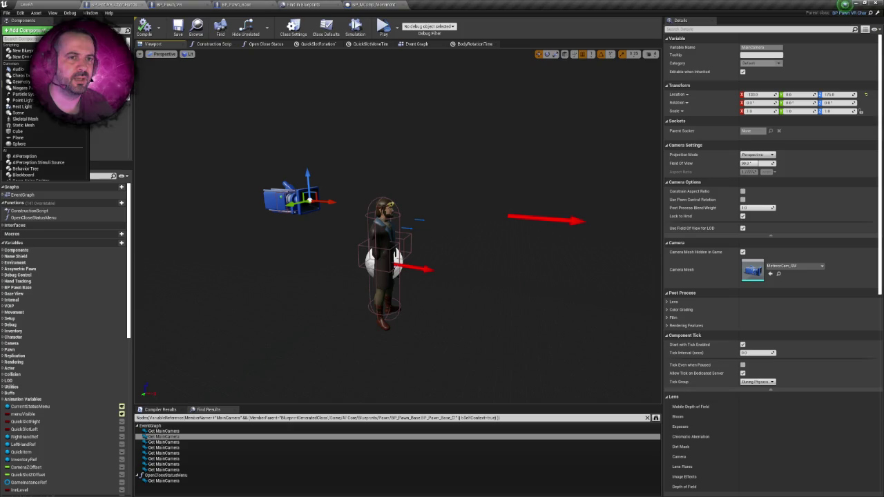
Add an Arrow component to the character blueprint, undoing and redoing the addition.
{"action": "type", "text": "c"}
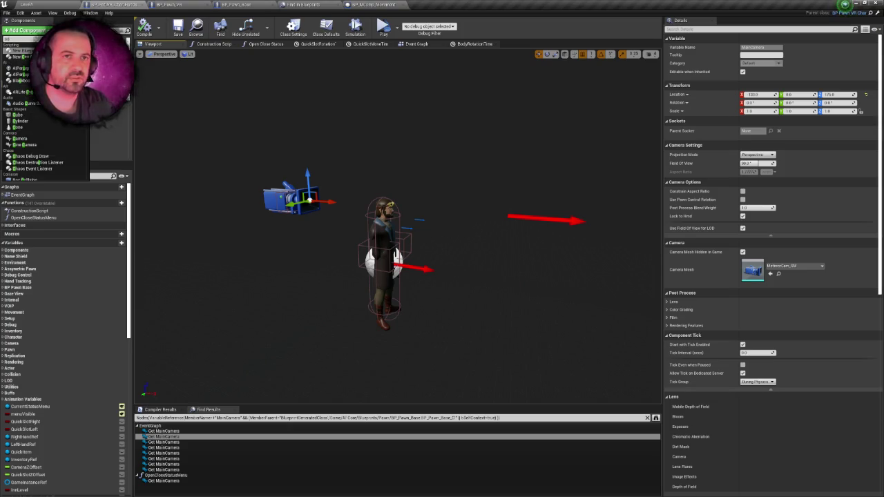
{"action": "key", "text": "BackSpace"}
{"action": "type", "text": "sc"}
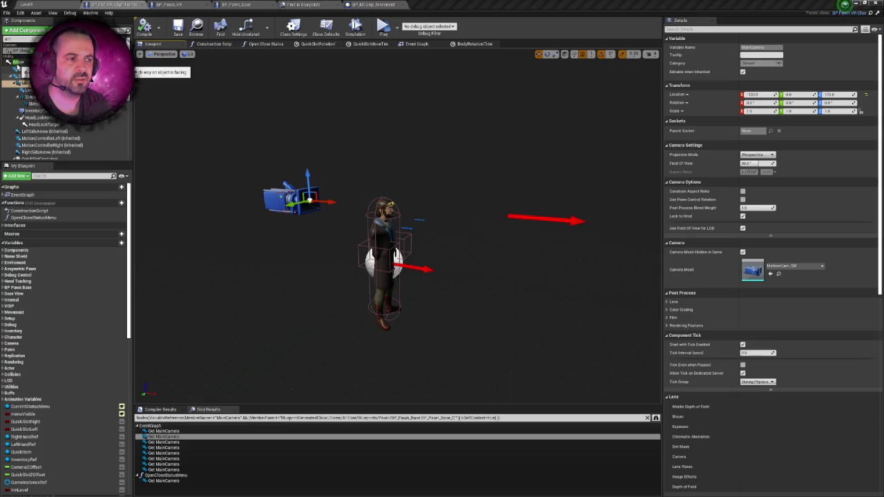
{"action": "left_click", "coordinate": [20, 63]}
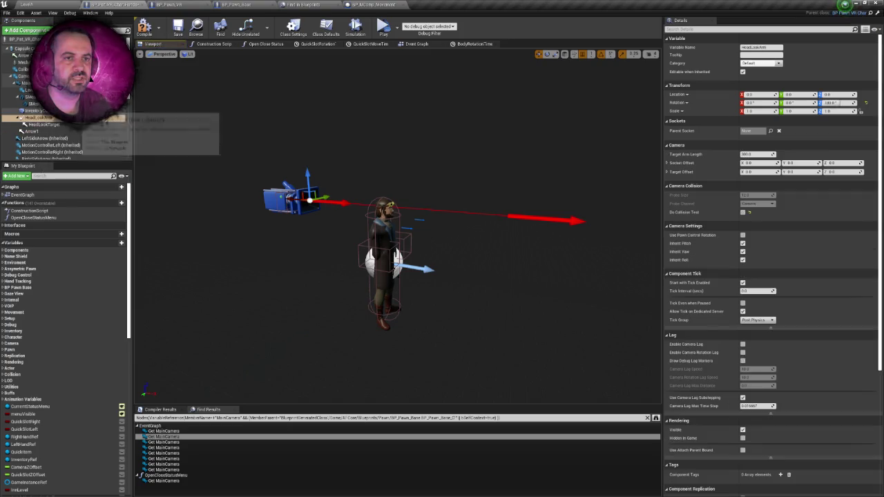
{"action": "key", "text": "ctrl+z"}
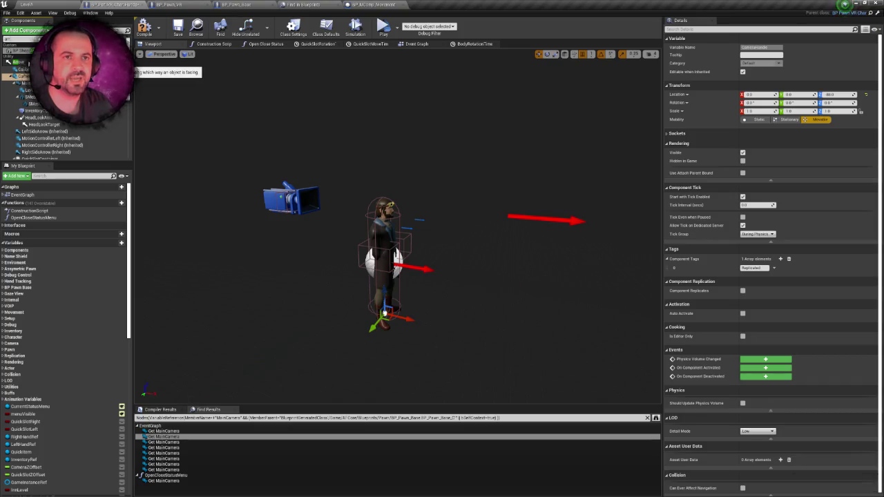
{"action": "key", "text": "ctrl+y"}
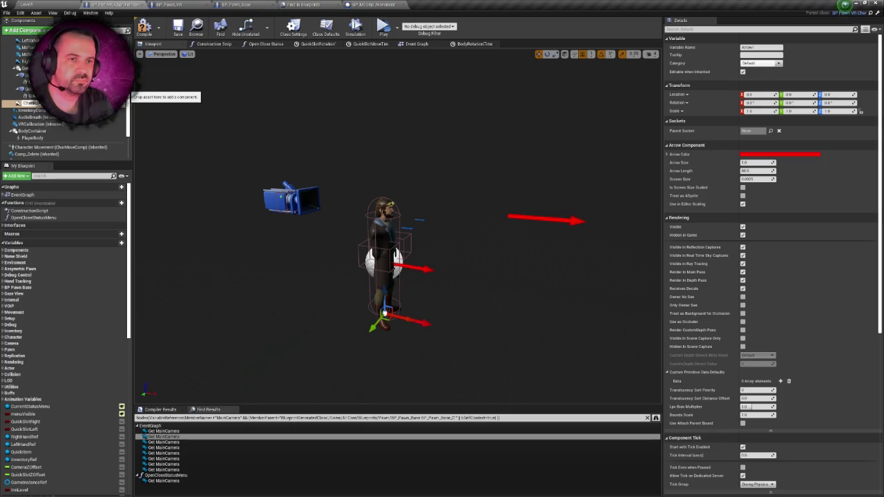
Rename the arrow to CharacterAnchor and open BP_Pawn_VR's Correct Capsule Location graph.
{"action": "left_click", "coordinate": [31, 103]}
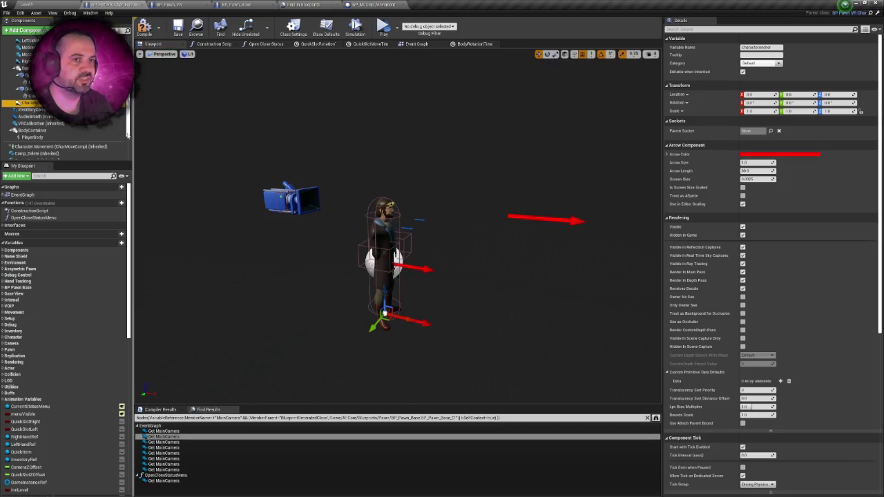
{"action": "scroll", "coordinate": [76, 110], "scroll_direction": "up", "scroll_amount": 1}
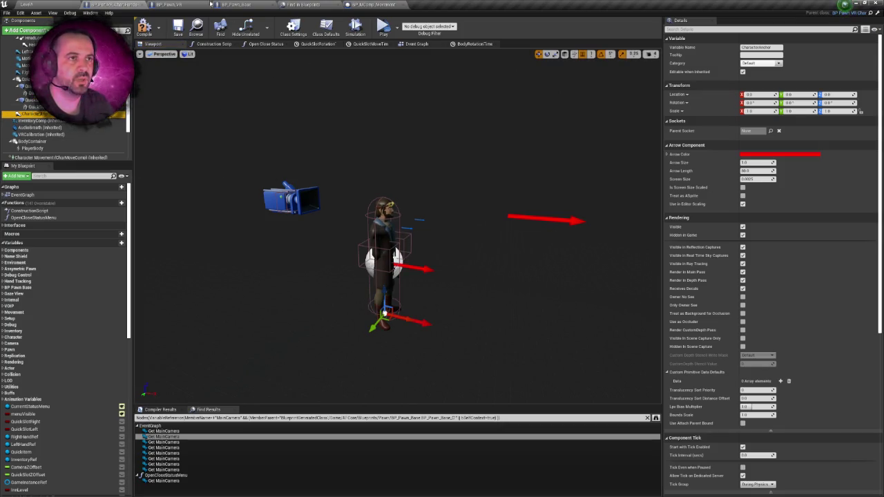
{"action": "left_click", "coordinate": [166, 4]}
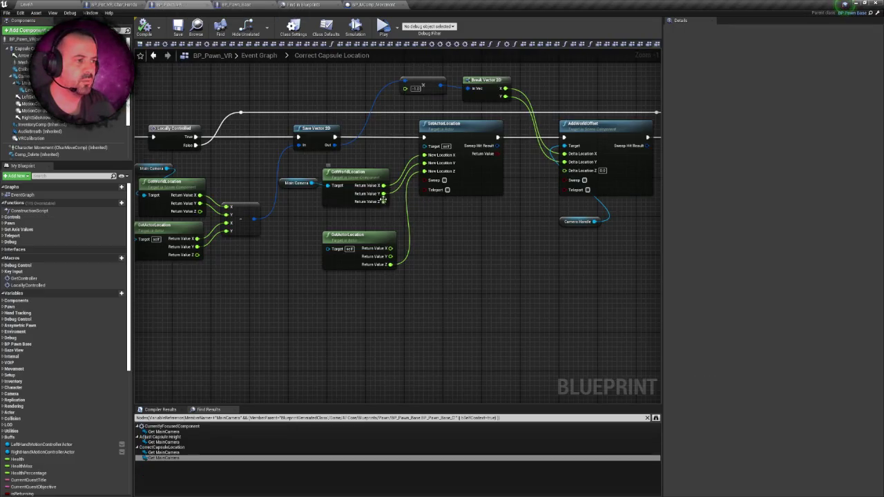
Look over the Correct Capsule Location graph unchanged, then return to the character blueprint's viewport.
{"action": "left_click_drag", "start_coordinate": [420, 199], "coordinate": [487, 176]}
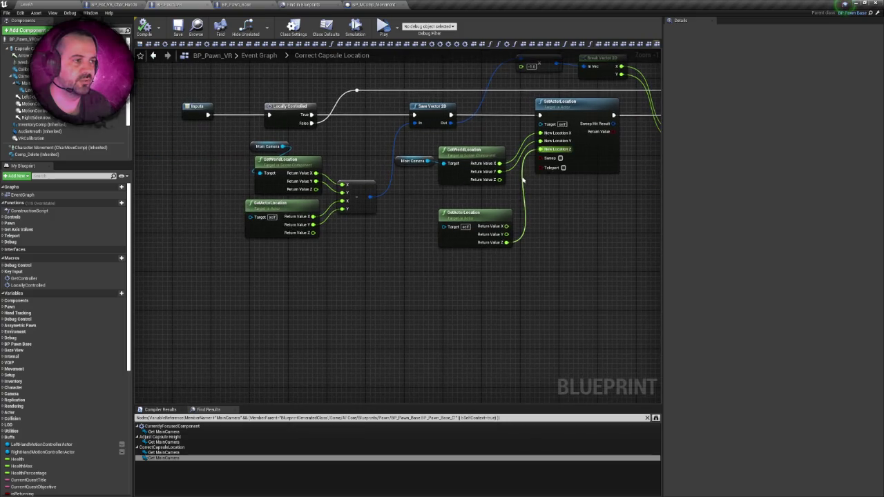
{"action": "left_click_drag", "start_coordinate": [425, 177], "coordinate": [366, 177]}
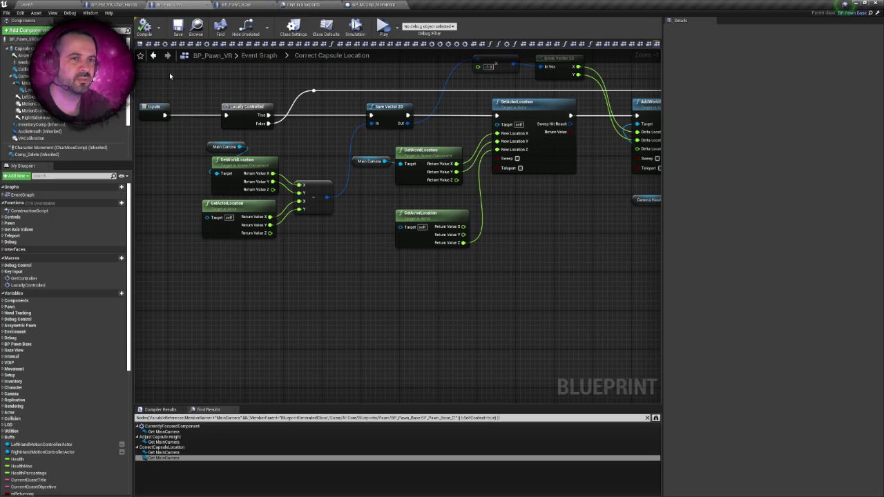
{"action": "scroll", "coordinate": [170, 72], "scroll_direction": "down", "scroll_amount": 1}
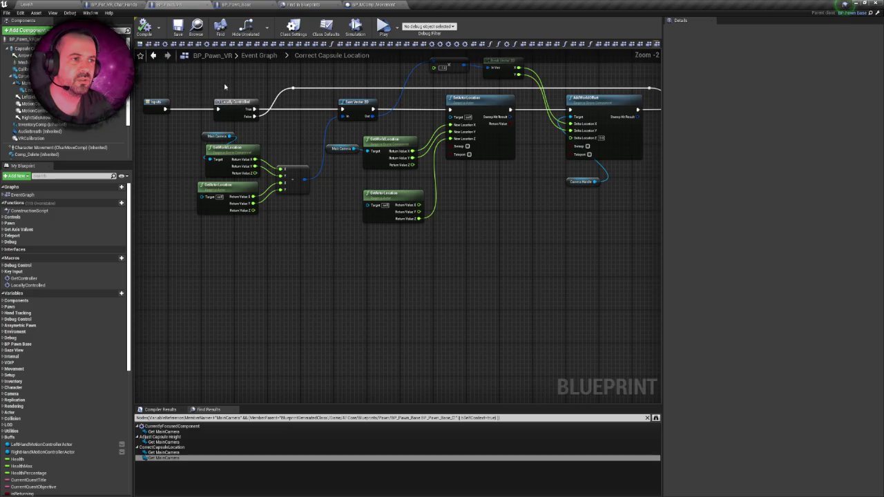
{"action": "right_click", "coordinate": [221, 106]}
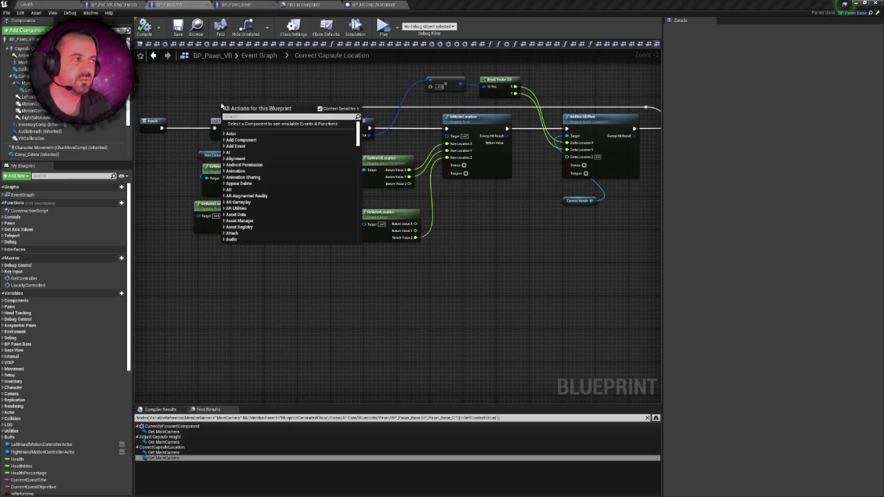
{"action": "left_click", "coordinate": [216, 96]}
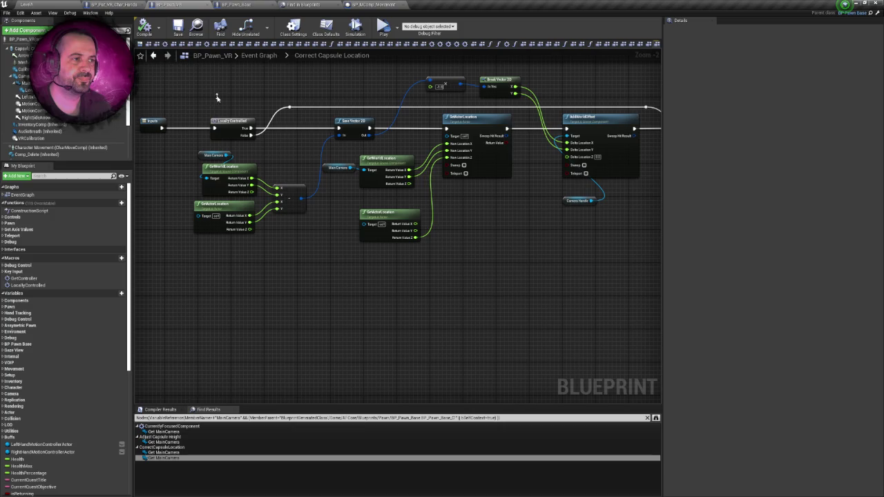
{"action": "scroll", "coordinate": [208, 98], "scroll_direction": "down", "scroll_amount": 1}
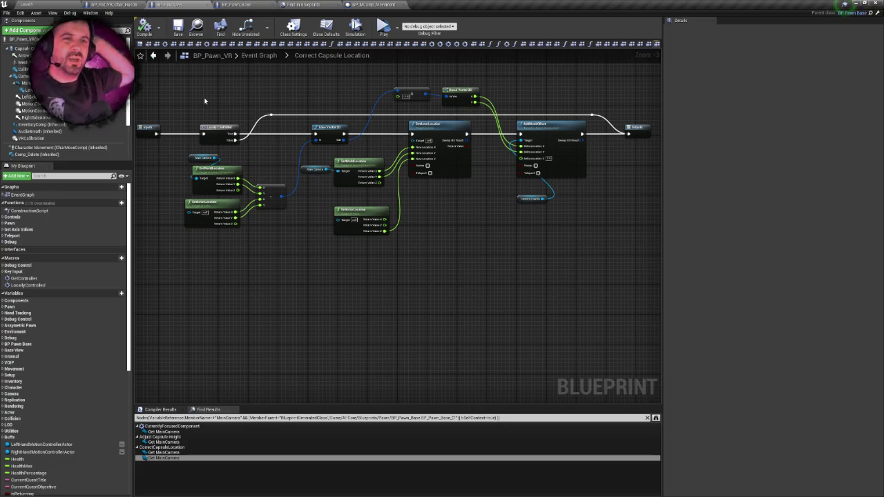
{"action": "left_click", "coordinate": [138, 4]}
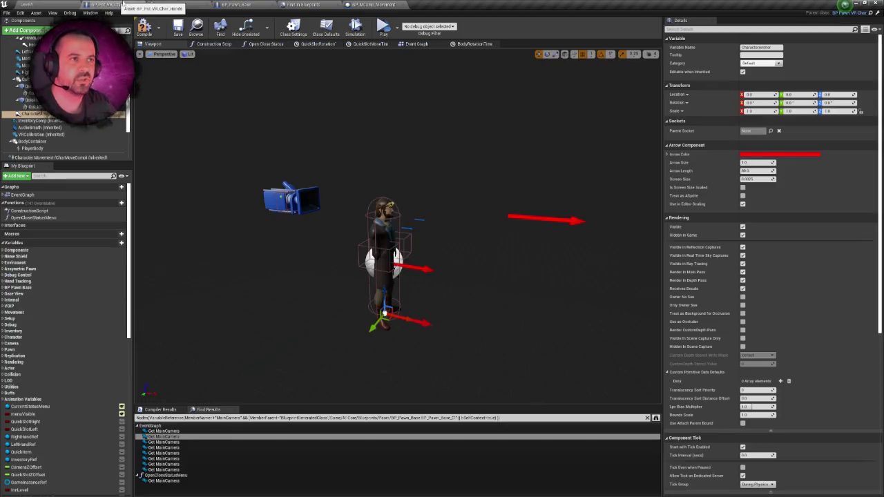
Look at the BP_Pawn_Base event graph and character viewport, then return to Correct Capsule Location.
{"action": "left_click", "coordinate": [238, 4]}
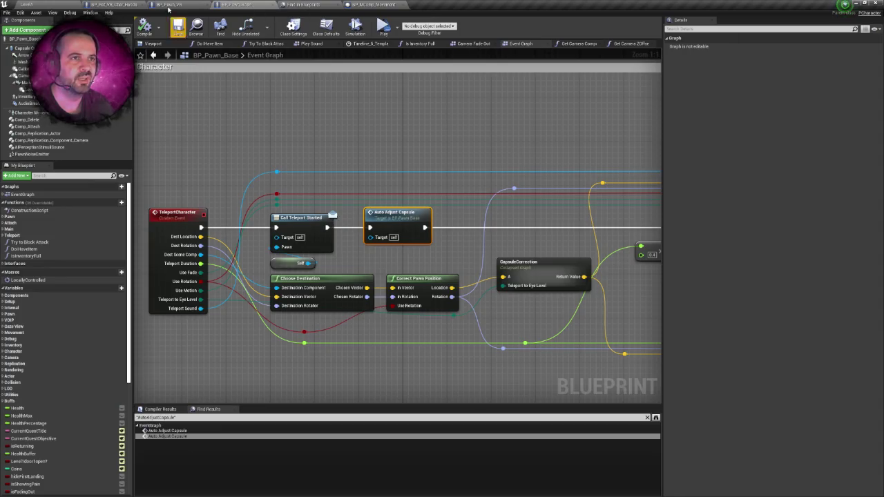
{"action": "left_click", "coordinate": [169, 4]}
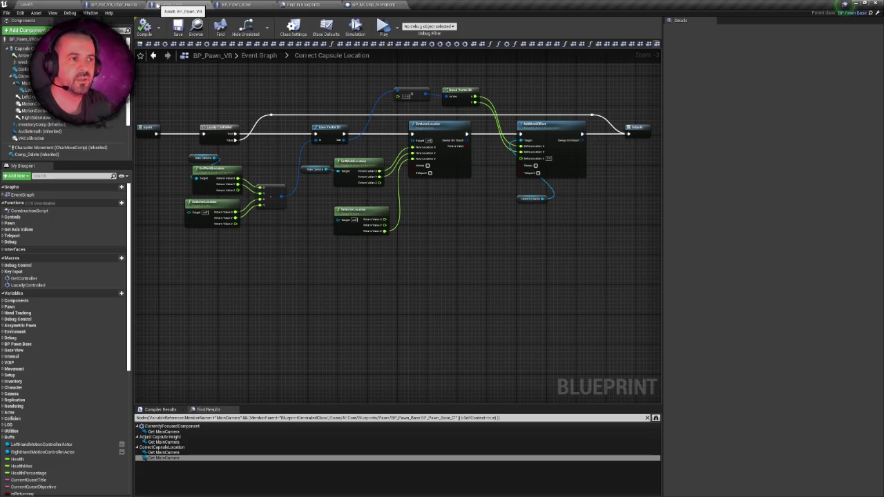
{"action": "left_click", "coordinate": [114, 4]}
{"action": "scroll", "coordinate": [50, 120], "scroll_direction": "down", "scroll_amount": 1}
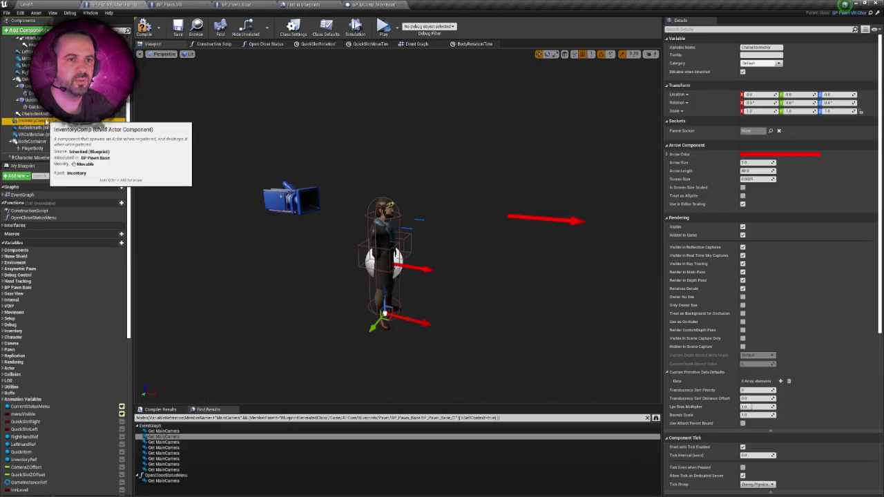
{"action": "left_click", "coordinate": [177, 27]}
{"action": "left_click", "coordinate": [169, 4]}
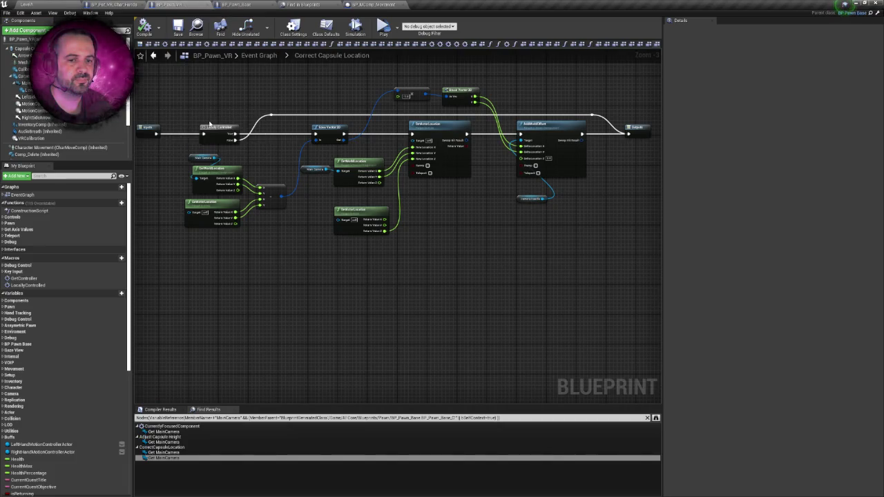
Select all nodes in the Correct Capsule Location graph and straighten their layout.
{"action": "left_click_drag", "start_coordinate": [216, 121], "coordinate": [232, 108]}
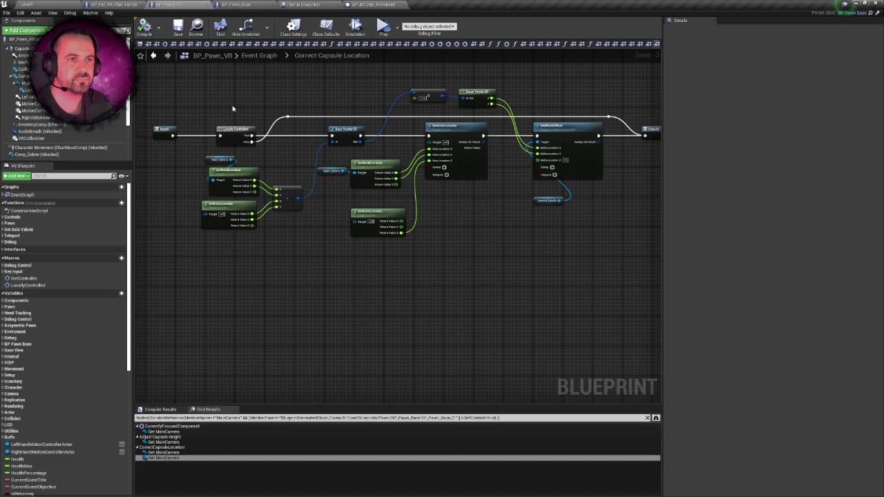
{"action": "scroll", "coordinate": [114, 131], "scroll_direction": "down", "scroll_amount": 4}
{"action": "scroll", "coordinate": [114, 132], "scroll_direction": "up", "scroll_amount": 5}
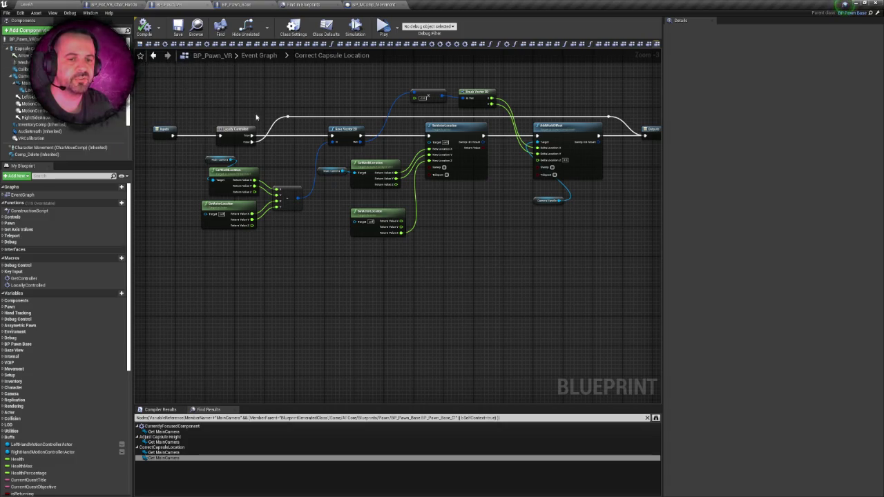
{"action": "scroll", "coordinate": [221, 126], "scroll_direction": "down", "scroll_amount": 2}
{"action": "left_click_drag", "start_coordinate": [197, 114], "coordinate": [476, 248]}
{"action": "scroll", "coordinate": [379, 221], "scroll_direction": "up", "scroll_amount": 2}
{"action": "right_click", "coordinate": [378, 220]}
{"action": "left_click", "coordinate": [348, 215]}
{"action": "key", "text": "f"}
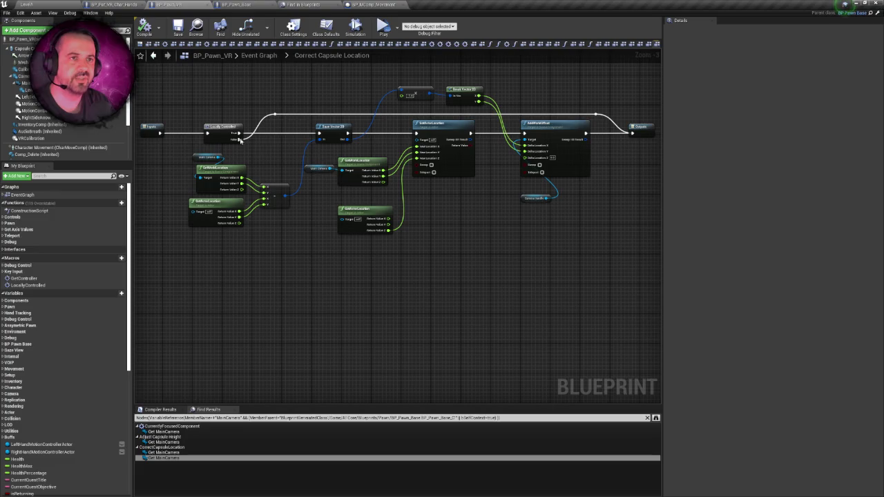
Frame the remaining capsule nodes, including Main Camera and GetWorldLocation, in the graph view.
{"action": "left_click_drag", "start_coordinate": [239, 90], "coordinate": [262, 96]}
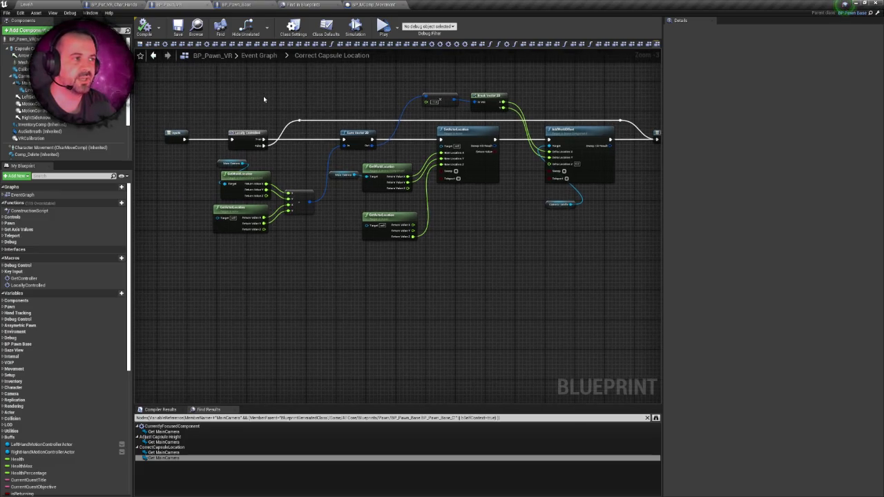
{"action": "scroll", "coordinate": [263, 96], "scroll_direction": "down", "scroll_amount": 2}
{"action": "left_click_drag", "start_coordinate": [181, 98], "coordinate": [604, 273]}
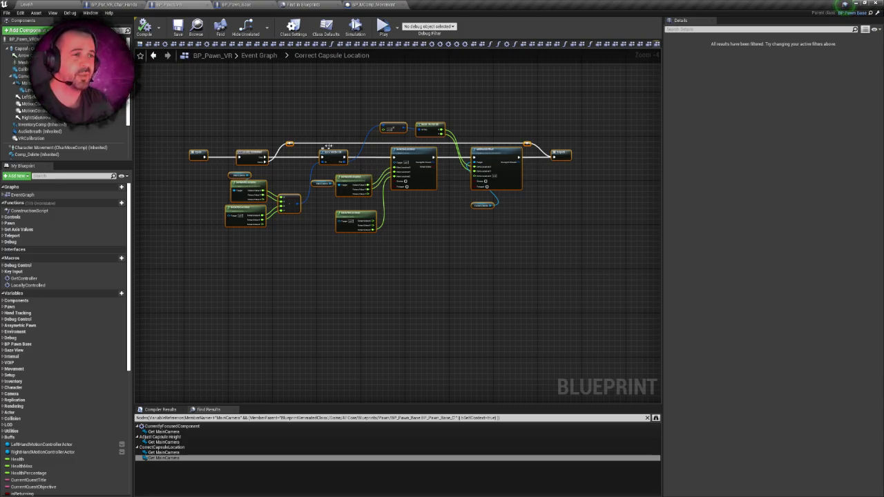
{"action": "left_click", "coordinate": [306, 117]}
{"action": "scroll", "coordinate": [308, 117], "scroll_direction": "up", "scroll_amount": 2}
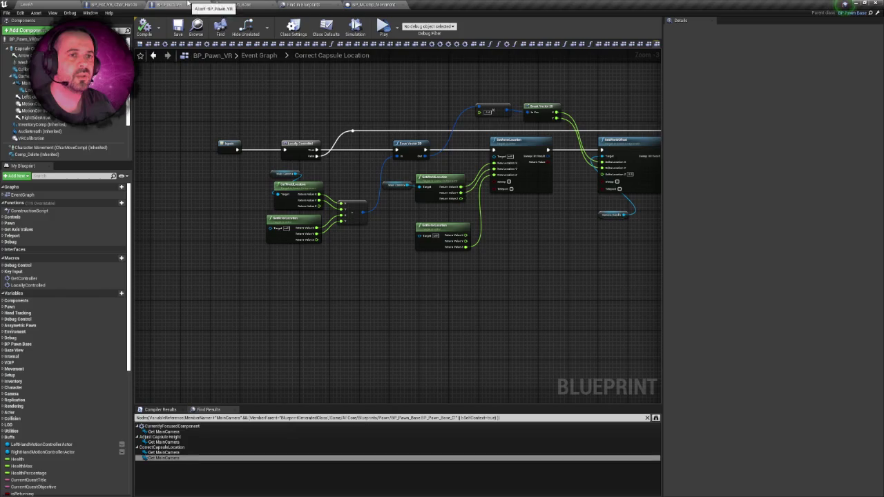
{"action": "scroll", "coordinate": [159, 74], "scroll_direction": "up", "scroll_amount": 1}
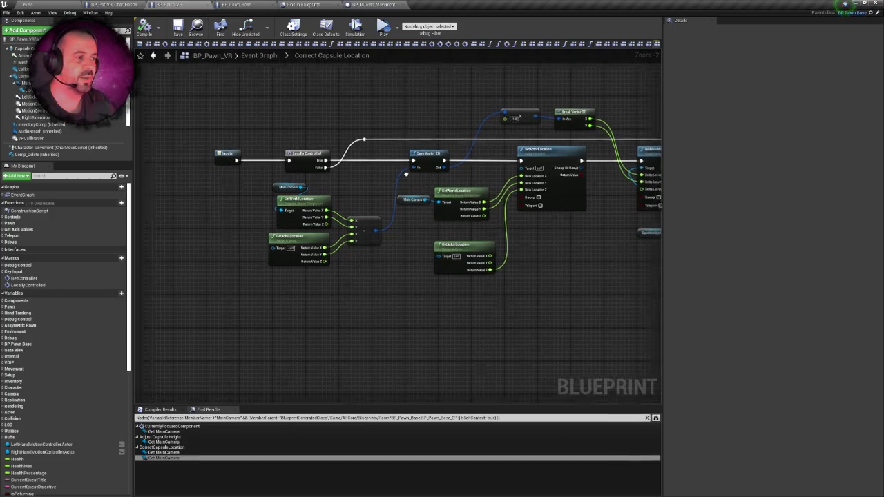
{"action": "left_click_drag", "start_coordinate": [423, 143], "coordinate": [326, 153]}
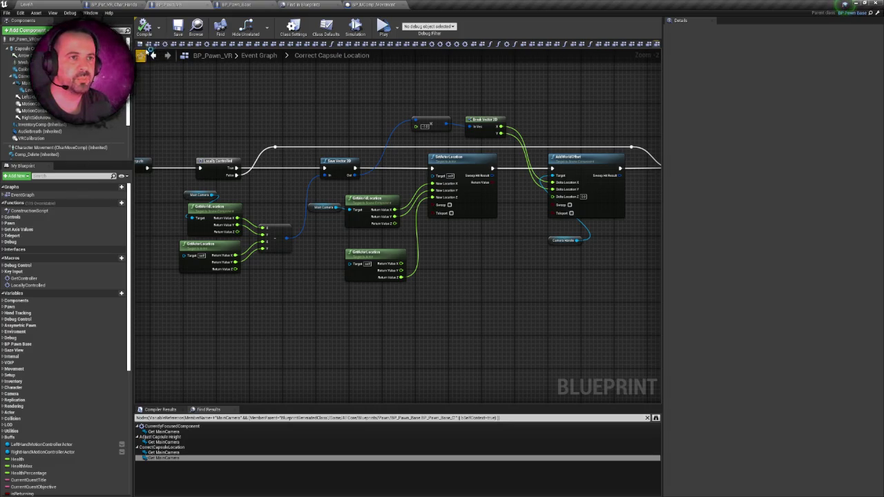
Re-parent the CharacterAnchor arrow in the Components tree and set its height to the capsule's bottom.
{"action": "left_click", "coordinate": [147, 49]}
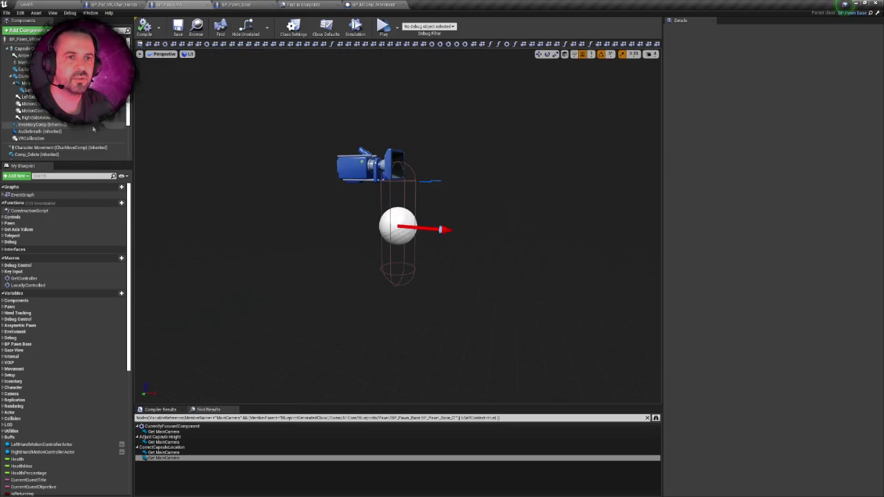
{"action": "left_click", "coordinate": [24, 76]}
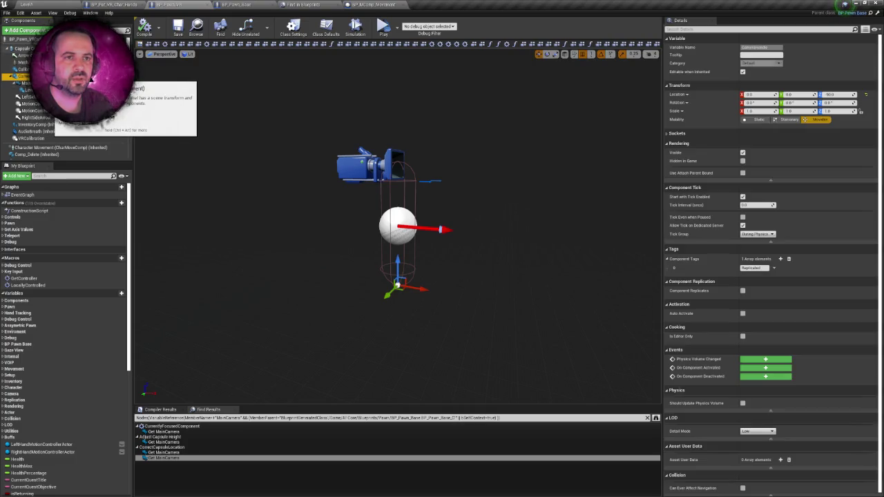
{"action": "left_click", "coordinate": [31, 145]}
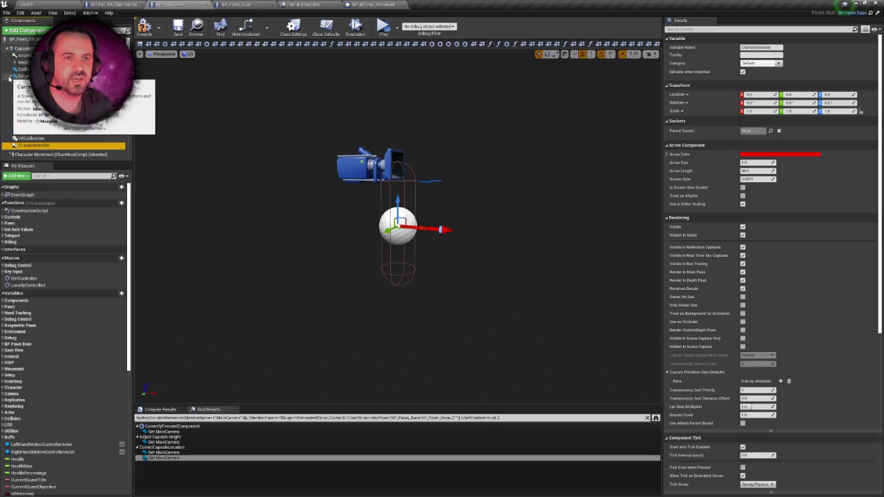
{"action": "left_click", "coordinate": [9, 76]}
{"action": "mouse_move", "coordinate": [28, 83]}
{"action": "left_mouse_down"}
{"action": "mouse_move", "coordinate": [137, 90]}
{"action": "mouse_move", "coordinate": [9, 79]}
{"action": "left_mouse_up"}
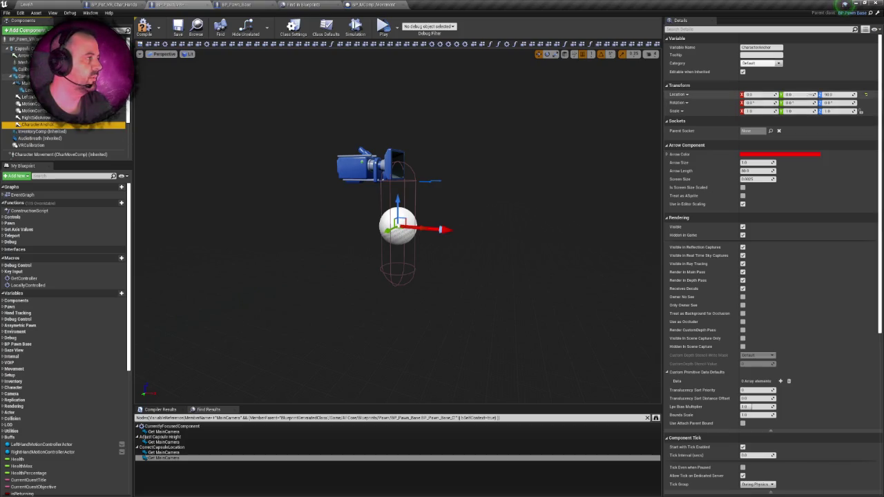
{"action": "key", "text": "Return"}
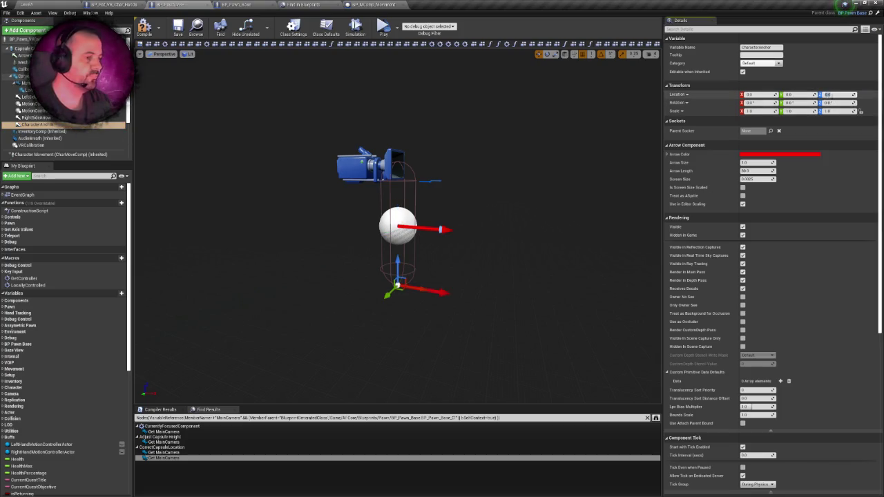
{"action": "mouse_move", "coordinate": [171, 156]}
{"action": "left_mouse_down"}
{"action": "mouse_move", "coordinate": [181, 159]}
{"action": "mouse_move", "coordinate": [166, 141]}
{"action": "mouse_move", "coordinate": [172, 153]}
{"action": "left_mouse_up"}
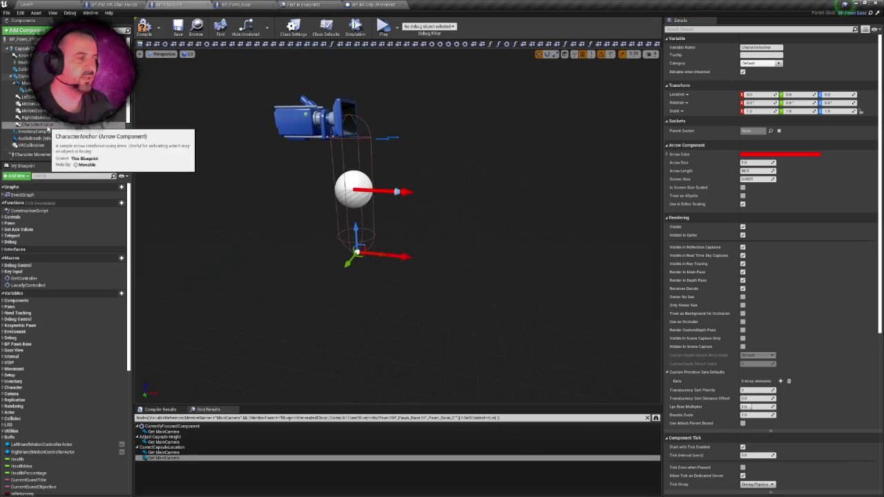
{"action": "left_click", "coordinate": [49, 126]}
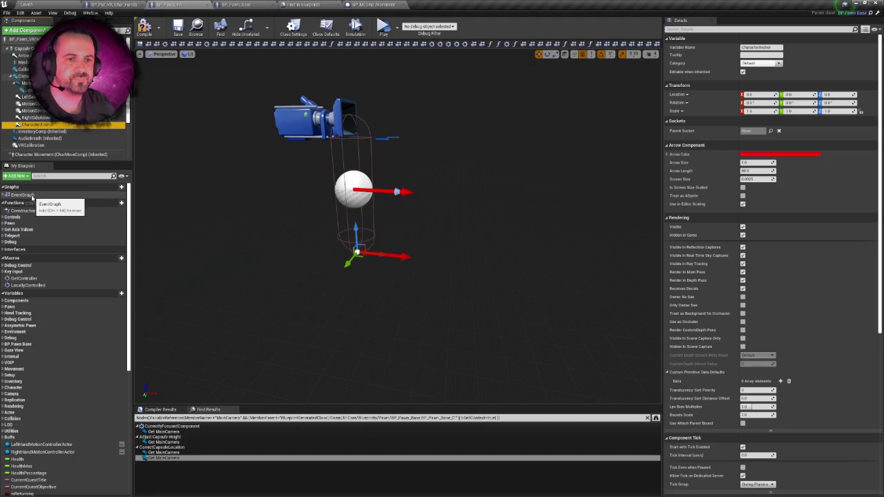
Navigate the pawn's EventGraph to the Adjust Capsule Location group and open Correct Capsule Location.
{"action": "double_click", "coordinate": [27, 195]}
{"action": "scroll", "coordinate": [387, 169], "scroll_direction": "up", "scroll_amount": 3}
{"action": "left_click_drag", "start_coordinate": [376, 269], "coordinate": [454, 117]}
{"action": "scroll", "coordinate": [454, 117], "scroll_direction": "up", "scroll_amount": 4}
{"action": "mouse_move", "coordinate": [407, 174]}
{"action": "left_mouse_down"}
{"action": "mouse_move", "coordinate": [461, 186]}
{"action": "mouse_move", "coordinate": [460, 255]}
{"action": "left_mouse_up"}
{"action": "left_click_drag", "start_coordinate": [481, 178], "coordinate": [480, 193]}
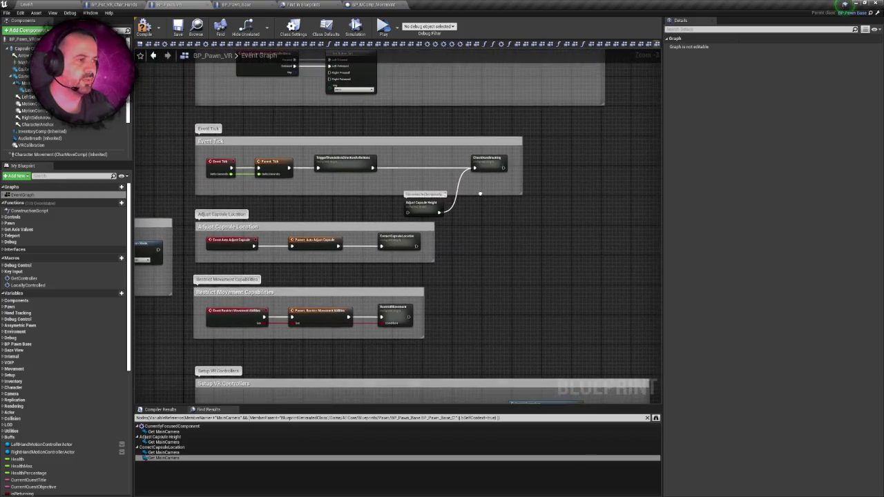
{"action": "scroll", "coordinate": [367, 330], "scroll_direction": "up", "scroll_amount": 2}
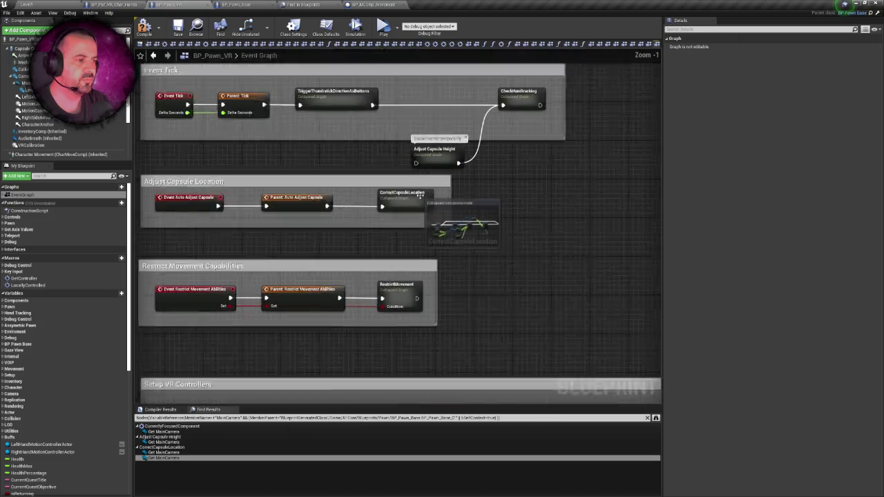
{"action": "double_click", "coordinate": [409, 201]}
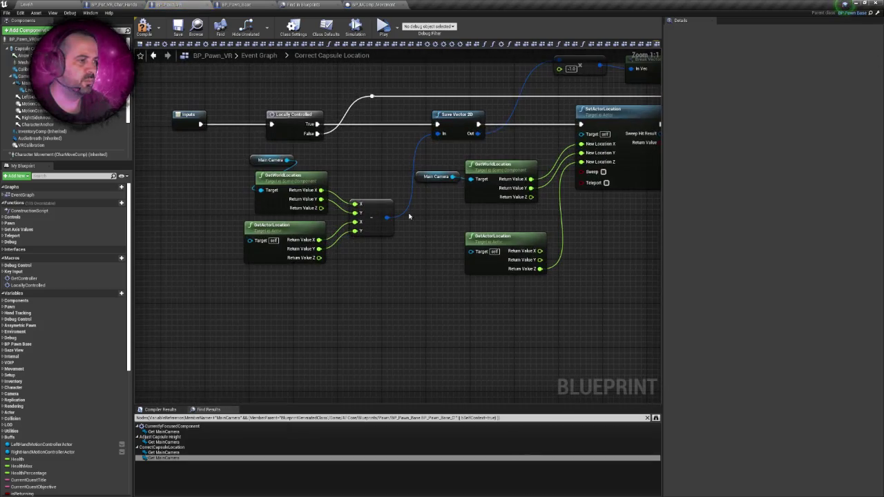
Wire a Character Anchor reference into GetWorldLocation's Target, restoring the deleted Main Camera node.
{"action": "right_click", "coordinate": [416, 213]}
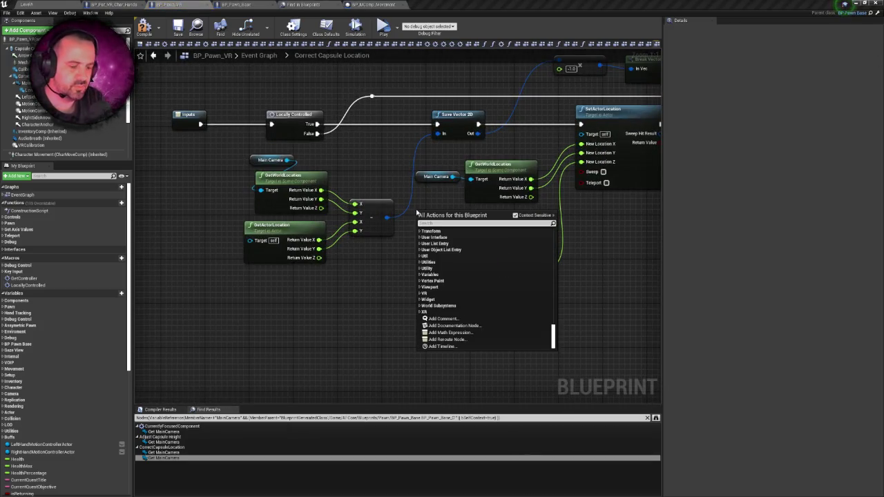
{"action": "type", "text": "anchor"}
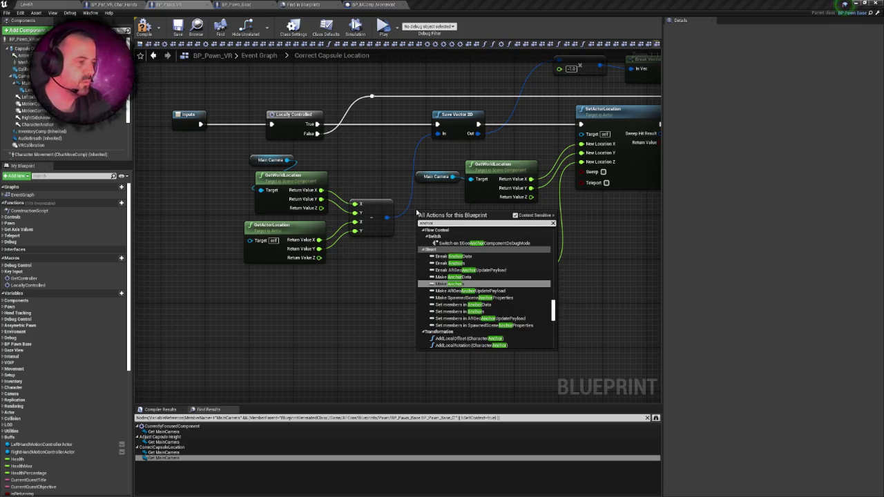
{"action": "left_click_drag", "start_coordinate": [554, 304], "coordinate": [562, 229]}
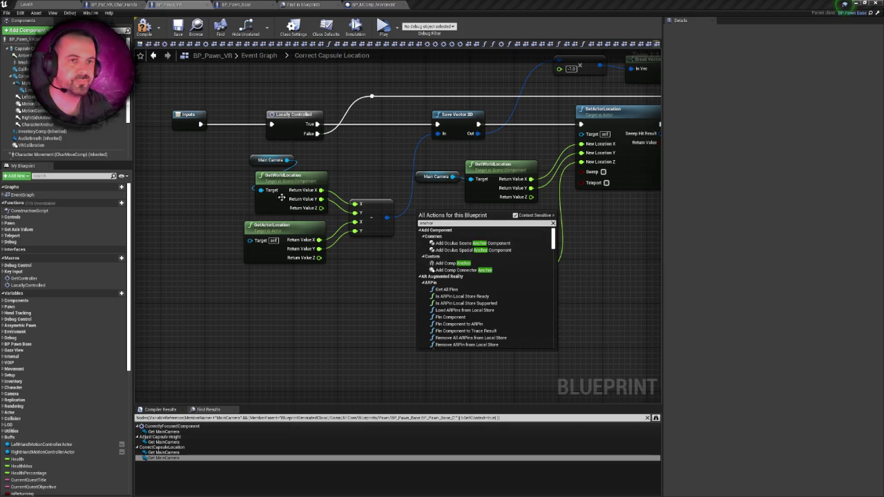
{"action": "left_click", "coordinate": [160, 161]}
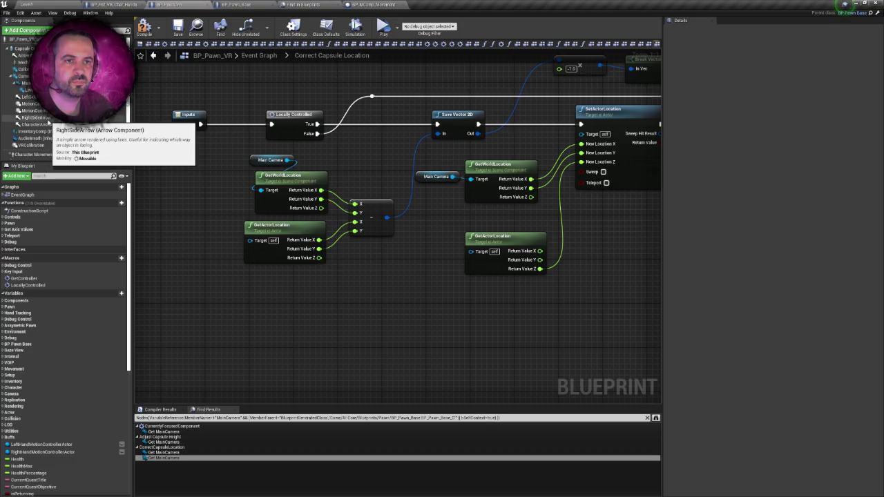
{"action": "mouse_move", "coordinate": [38, 124]}
{"action": "left_mouse_down"}
{"action": "mouse_move", "coordinate": [413, 236]}
{"action": "mouse_move", "coordinate": [471, 179]}
{"action": "left_mouse_up"}
{"action": "left_click", "coordinate": [437, 176]}
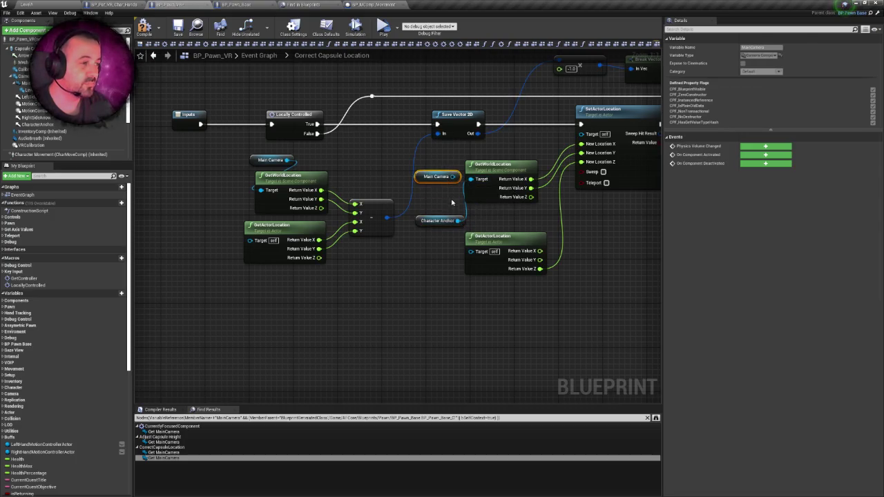
{"action": "key", "text": "Delete"}
{"action": "mouse_move", "coordinate": [427, 217]}
{"action": "left_mouse_down"}
{"action": "mouse_move", "coordinate": [399, 173]}
{"action": "mouse_move", "coordinate": [383, 269]}
{"action": "left_mouse_up"}
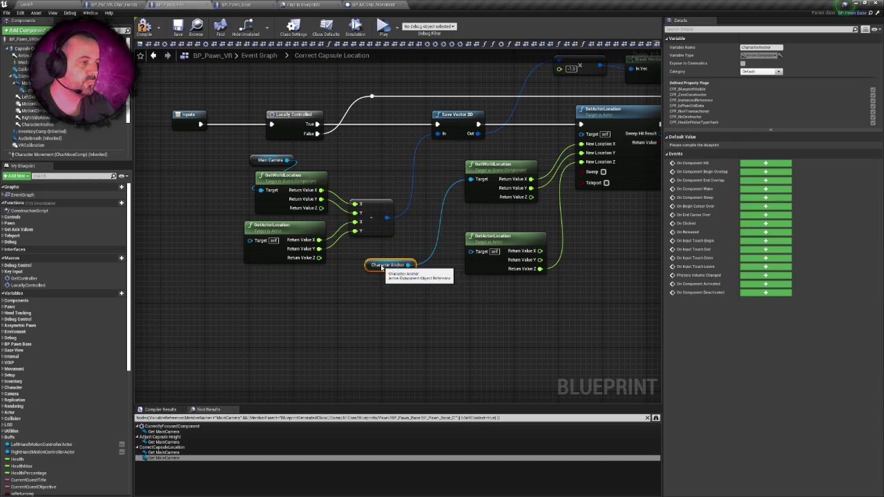
{"action": "mouse_move", "coordinate": [420, 238]}
{"action": "left_mouse_down"}
{"action": "mouse_move", "coordinate": [426, 216]}
{"action": "mouse_move", "coordinate": [326, 254]}
{"action": "left_mouse_up"}
{"action": "key", "text": "ctrl+z"}
{"action": "key", "text": "ctrl+z"}
{"action": "key", "text": "ctrl+z"}
{"action": "mouse_move", "coordinate": [382, 177]}
{"action": "left_mouse_down"}
{"action": "mouse_move", "coordinate": [384, 166]}
{"action": "mouse_move", "coordinate": [339, 160]}
{"action": "mouse_move", "coordinate": [357, 161]}
{"action": "left_mouse_up"}
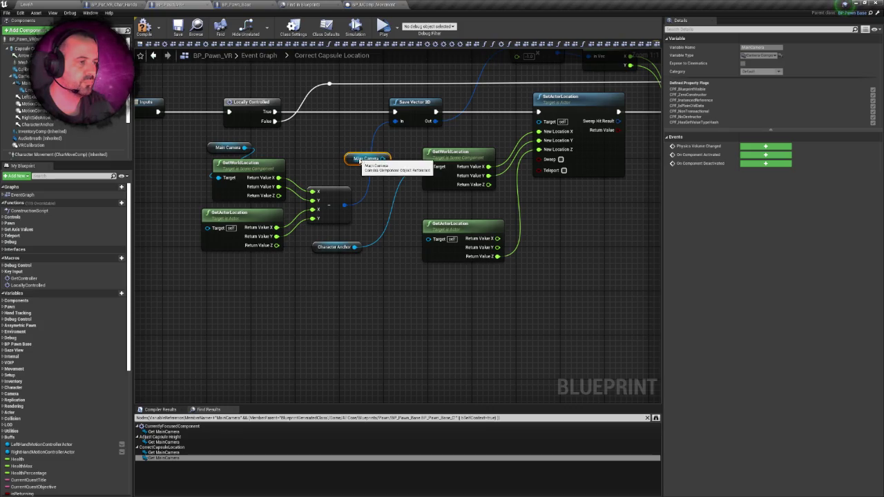
Compile and save BP_Pawn_VR, then select the camera in BP_Pat_VR_Char_Hands.
{"action": "left_click", "coordinate": [143, 28]}
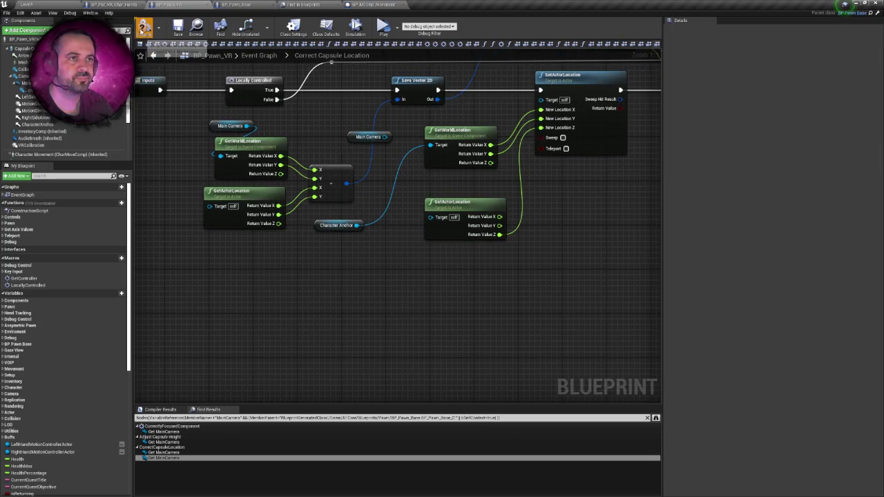
{"action": "left_click_drag", "start_coordinate": [178, 98], "coordinate": [174, 121]}
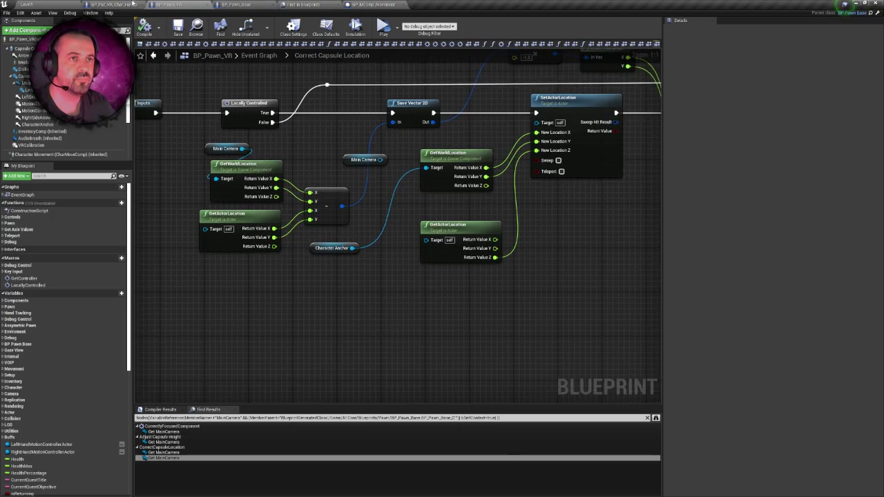
{"action": "left_click", "coordinate": [133, 4]}
{"action": "left_click", "coordinate": [302, 192]}
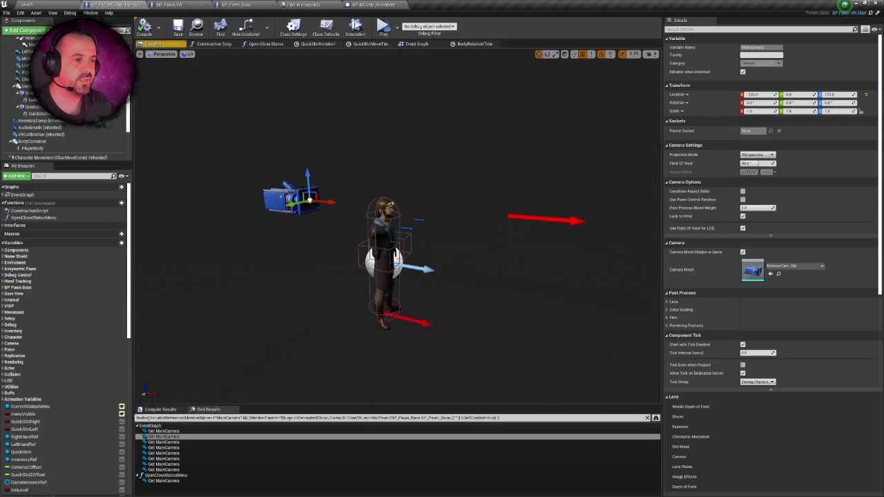
Test the capsule change in a VR preview from the level, then exit and return to BP_Pawn_VR.
{"action": "left_click", "coordinate": [63, 3]}
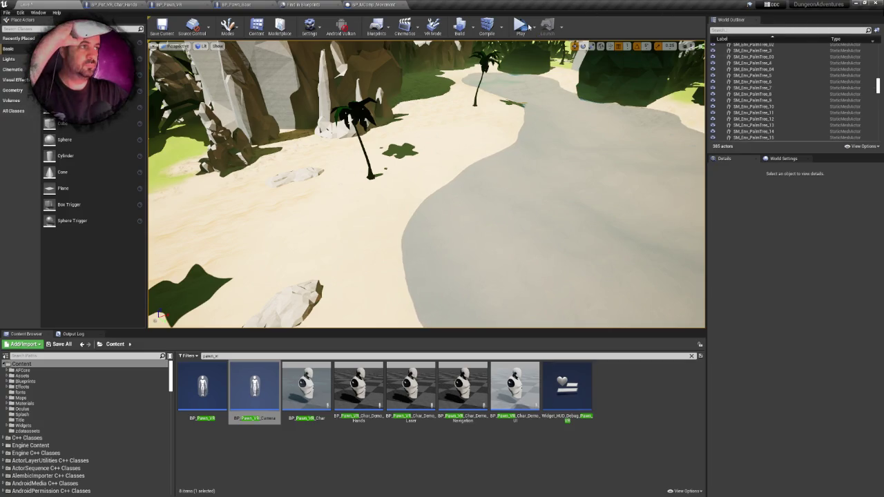
{"action": "left_click", "coordinate": [521, 27]}
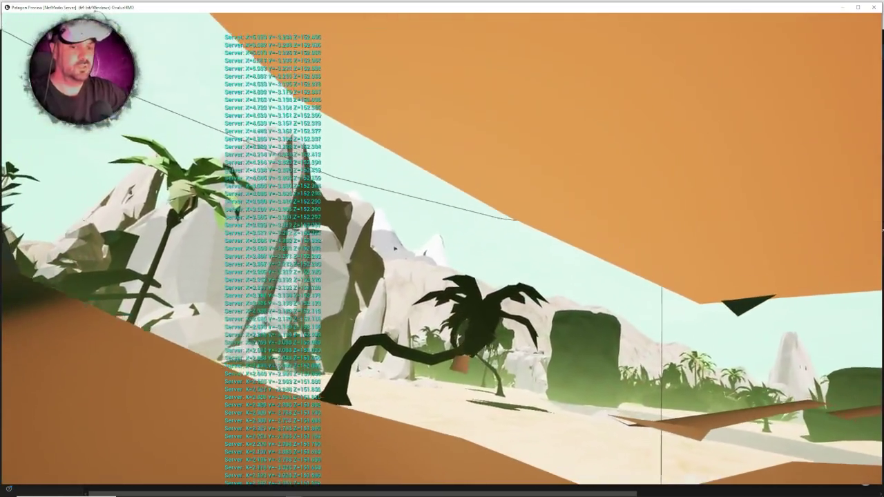
{"action": "key", "text": "Escape"}
{"action": "left_click", "coordinate": [183, 4]}
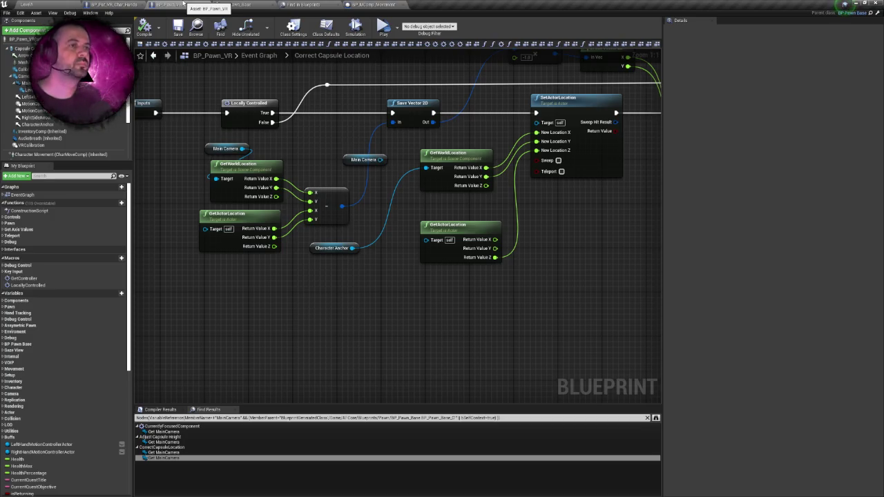
Pan across the capsule graph to review AddWorldOffset, Break Vector 2D and the Outputs node.
{"action": "mouse_move", "coordinate": [590, 183]}
{"action": "left_mouse_down"}
{"action": "mouse_move", "coordinate": [555, 184]}
{"action": "mouse_move", "coordinate": [425, 227]}
{"action": "left_mouse_up"}
{"action": "left_click_drag", "start_coordinate": [483, 219], "coordinate": [377, 228]}
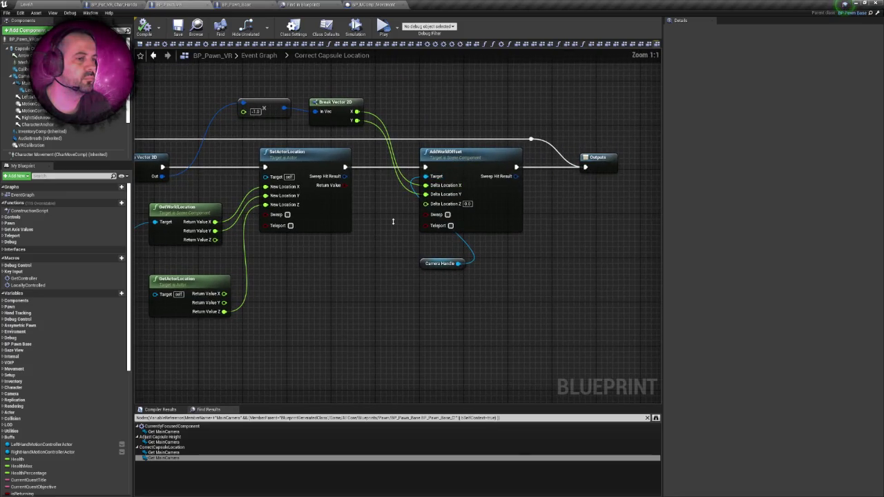
{"action": "scroll", "coordinate": [393, 221], "scroll_direction": "down", "scroll_amount": 1}
{"action": "left_click_drag", "start_coordinate": [363, 236], "coordinate": [508, 210]}
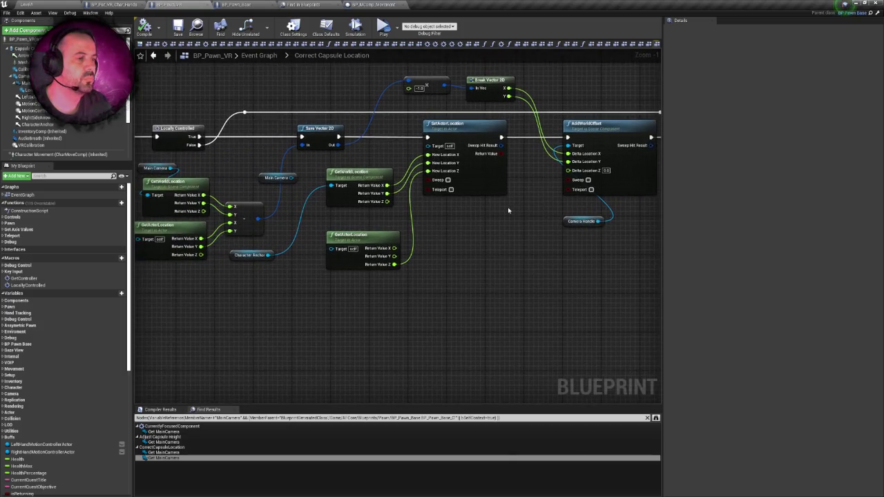
{"action": "right_click", "coordinate": [508, 207]}
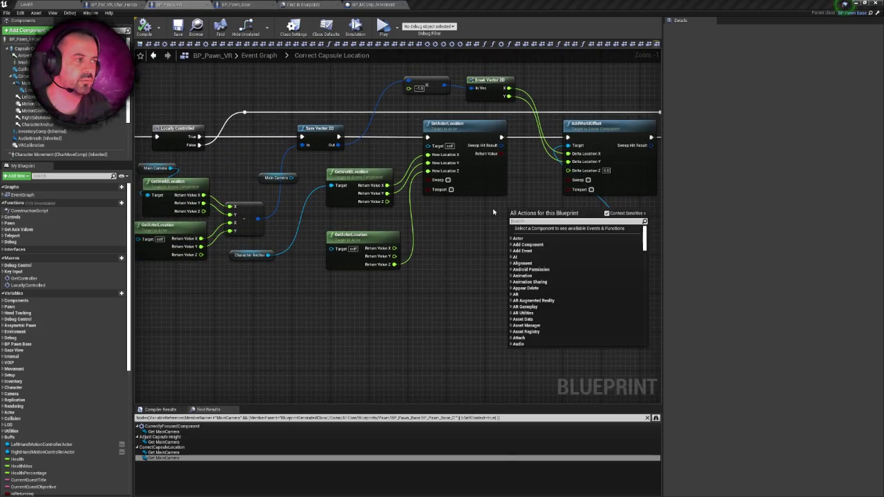
{"action": "left_click", "coordinate": [493, 212]}
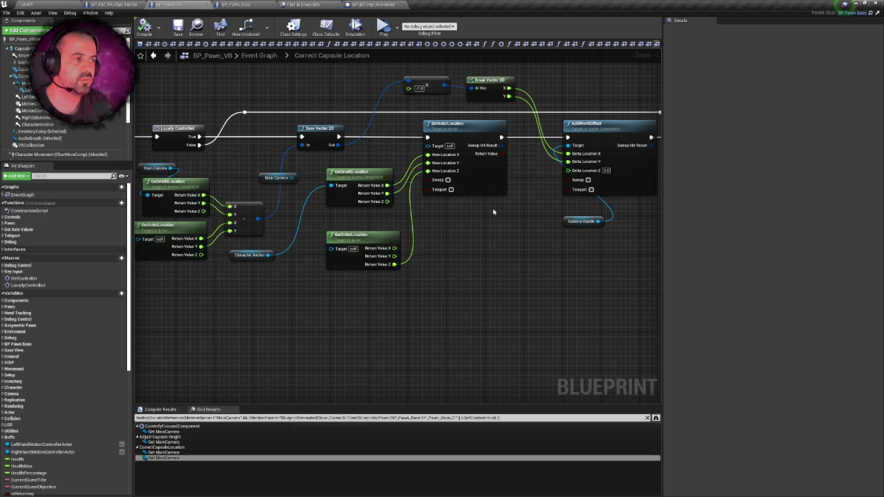
{"action": "mouse_move", "coordinate": [295, 180]}
{"action": "left_mouse_down"}
{"action": "mouse_move", "coordinate": [296, 188]}
{"action": "mouse_move", "coordinate": [355, 194]}
{"action": "left_mouse_up"}
Undo the last graph move, save the changed blueprint packages, and go back to the level.
{"action": "key", "text": "ctrl+z"}
{"action": "key", "text": "ctrl+s"}
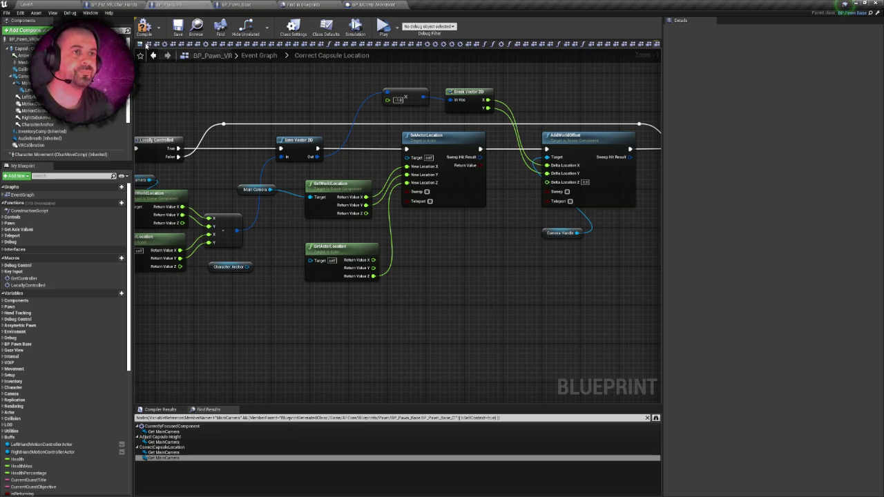
{"action": "left_click", "coordinate": [26, 4]}
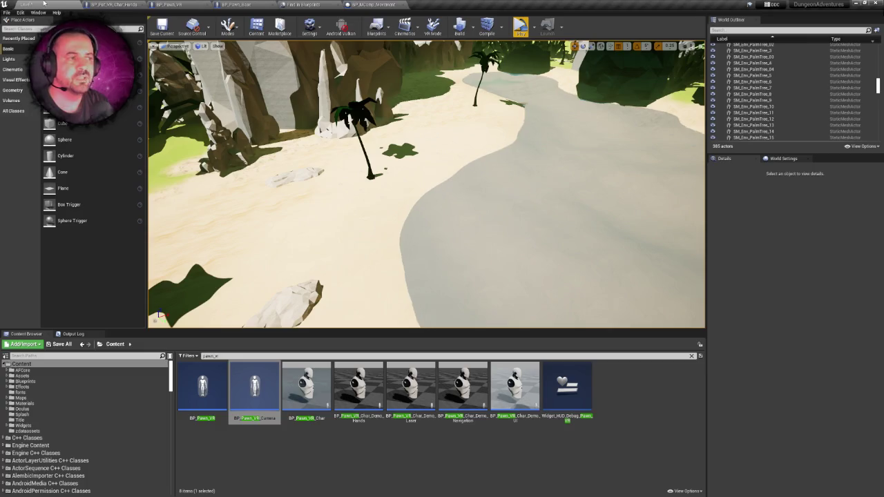
Fly the level viewport over the island and back to the beach, then open BP_Pat_VR_Char_Hands.
{"action": "left_click_drag", "start_coordinate": [414, 179], "coordinate": [390, 154]}
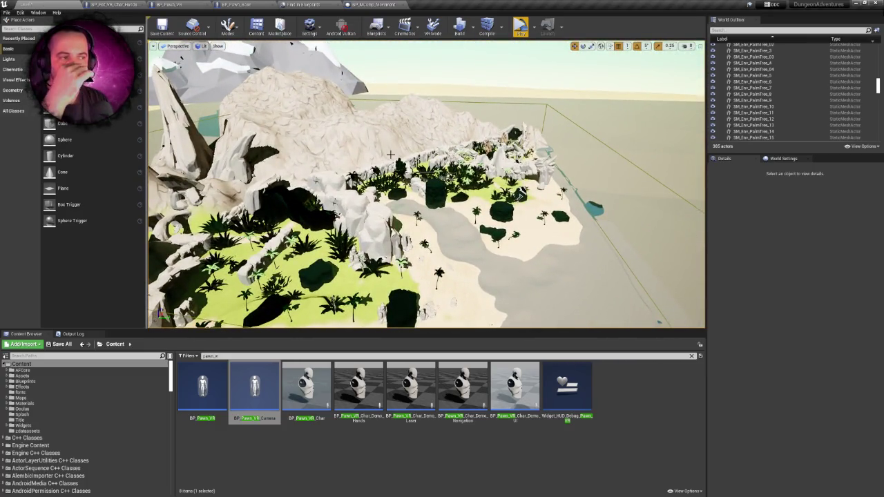
{"action": "mouse_move", "coordinate": [391, 154]}
{"action": "left_mouse_down"}
{"action": "mouse_move", "coordinate": [353, 146]}
{"action": "mouse_move", "coordinate": [490, 81]}
{"action": "mouse_move", "coordinate": [487, 166]}
{"action": "left_mouse_up"}
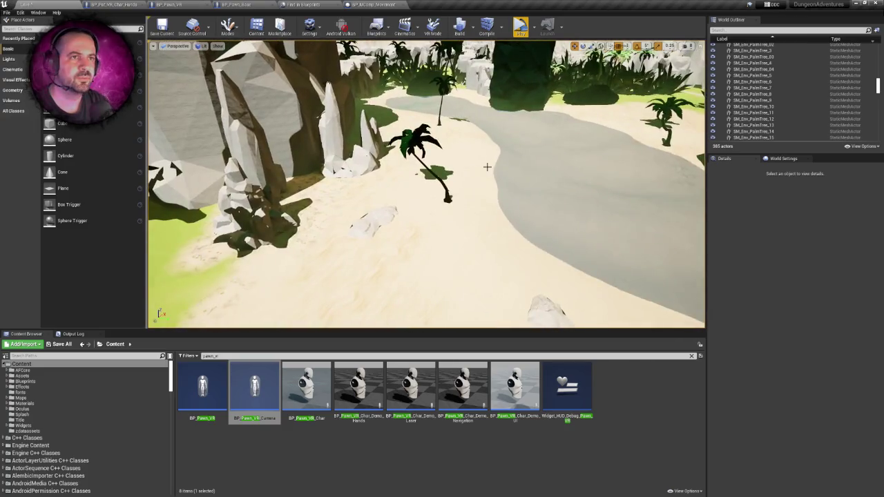
{"action": "left_click", "coordinate": [169, 4]}
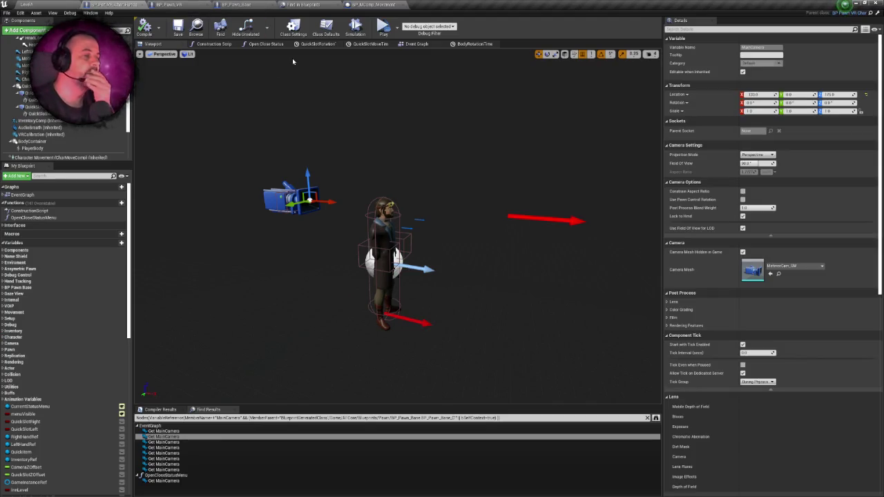
Review the character's Event Graph and BP_Pawn_VR's capsule graph, then return to the beach level.
{"action": "left_click", "coordinate": [415, 44]}
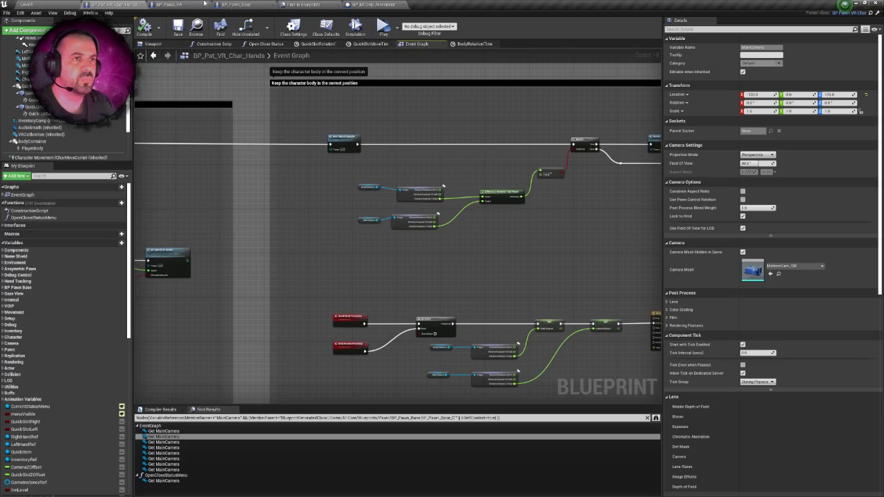
{"action": "left_click", "coordinate": [205, 4]}
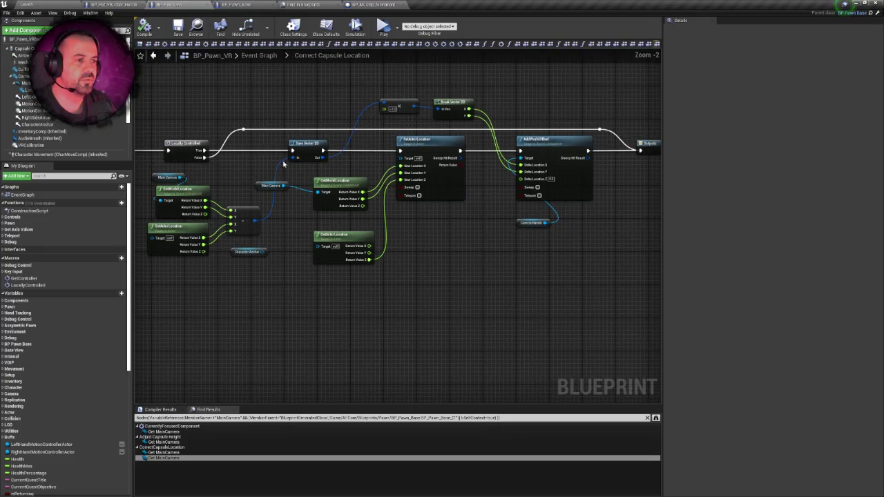
{"action": "scroll", "coordinate": [400, 154], "scroll_direction": "up", "scroll_amount": 2}
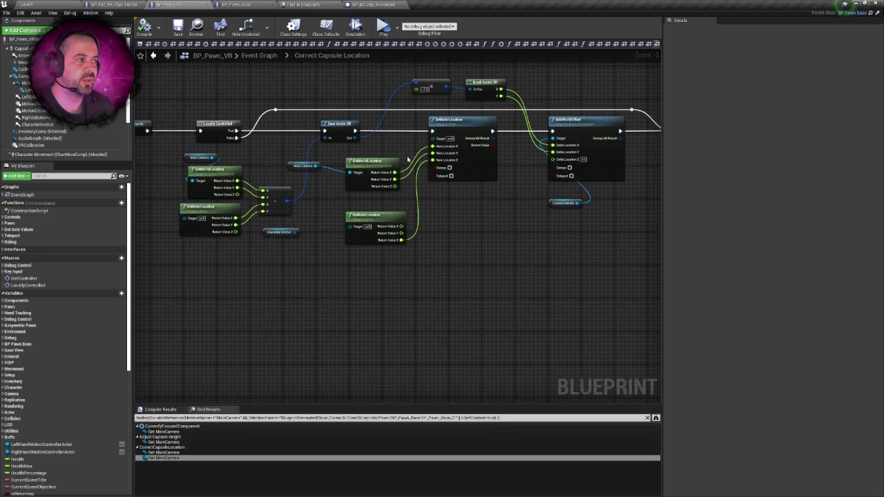
{"action": "left_click_drag", "start_coordinate": [400, 154], "coordinate": [364, 155]}
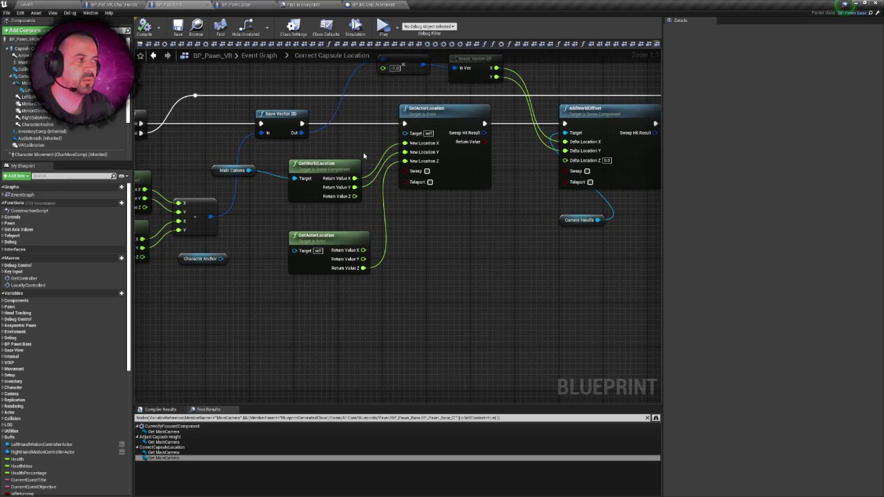
{"action": "left_click_drag", "start_coordinate": [364, 155], "coordinate": [353, 155]}
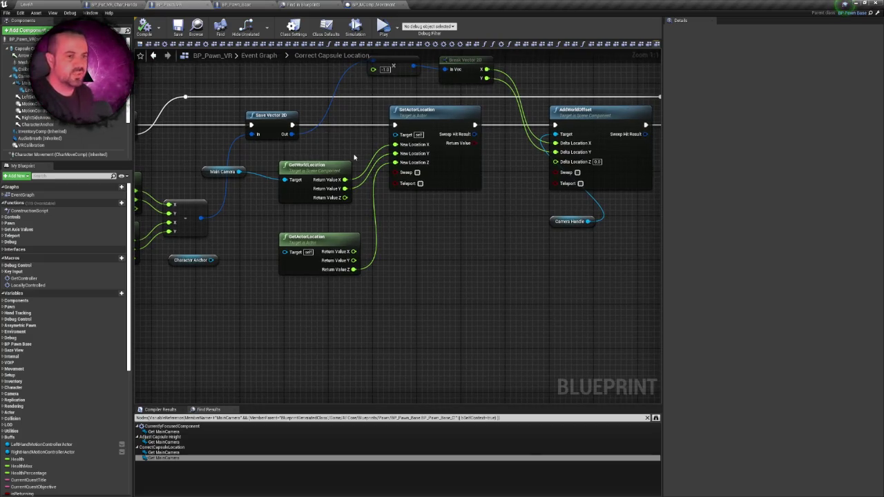
{"action": "left_click", "coordinate": [45, 3]}
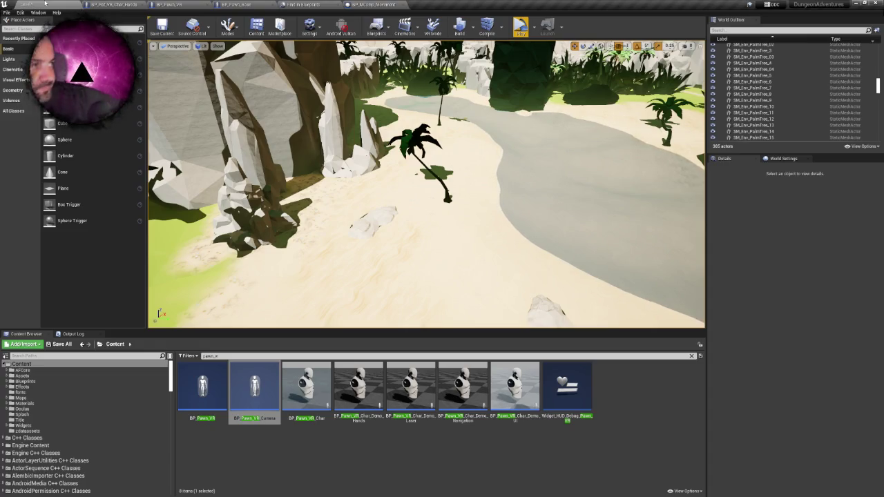
Run and stop a quick VR preview, then view BP_Pawn_Base's TeleportCharacter event graph.
{"action": "left_click", "coordinate": [520, 26]}
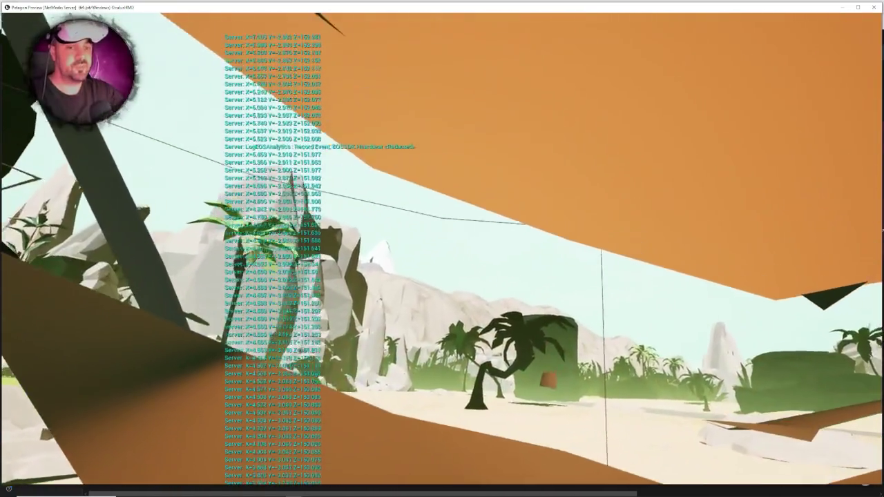
{"action": "key", "text": "Escape"}
{"action": "left_click", "coordinate": [238, 4]}
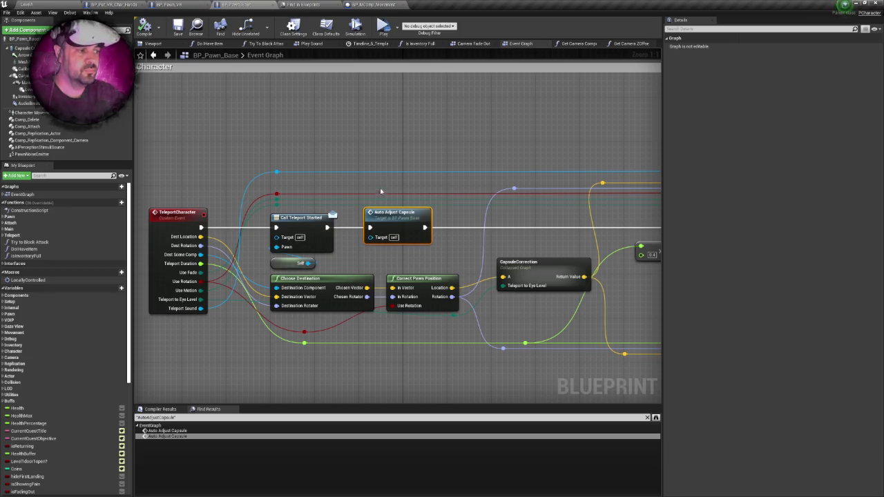
Check the Save Vector 2D node's options in BP_Pawn_VR, then relaunch the VR preview from the level.
{"action": "left_click", "coordinate": [187, 4]}
{"action": "right_click", "coordinate": [293, 124]}
{"action": "key", "text": "Escape"}
{"action": "left_click_drag", "start_coordinate": [284, 102], "coordinate": [303, 88]}
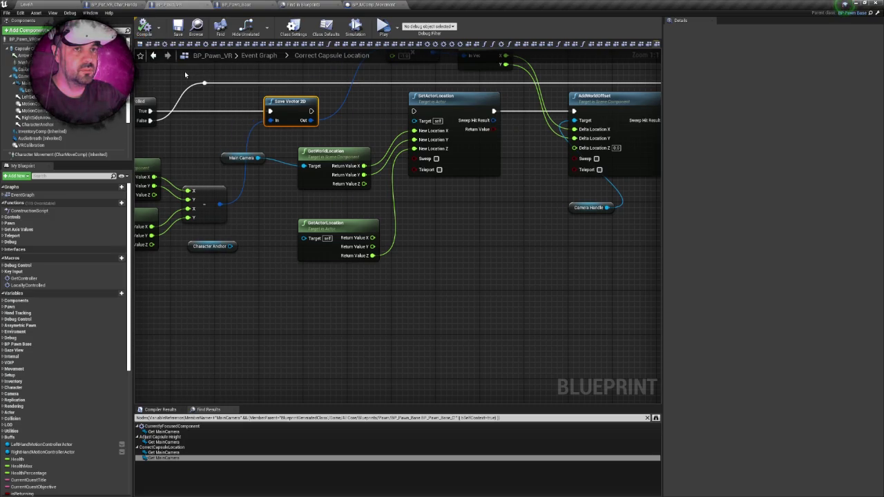
{"action": "left_click", "coordinate": [66, 3]}
{"action": "left_click", "coordinate": [521, 26]}
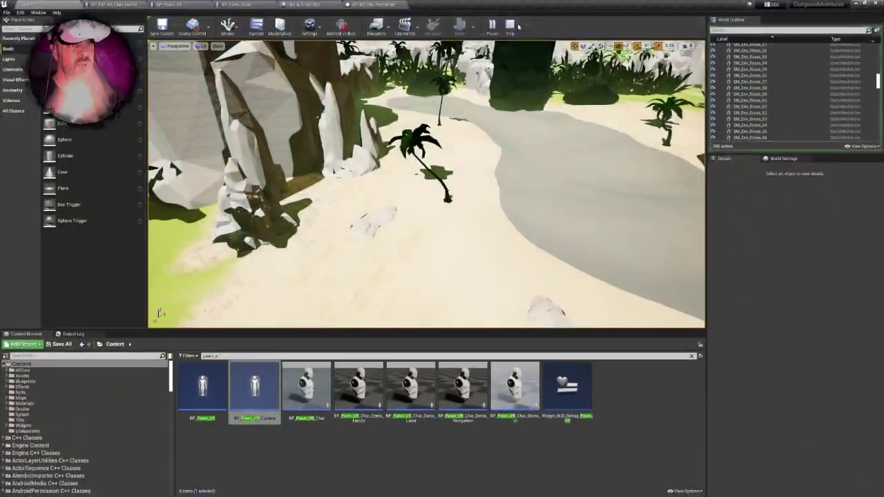
Connect Save Vector 2D's execution output to SetActorLocation in the BP_Pawn_VR capsule graph.
{"action": "left_click", "coordinate": [208, 4]}
{"action": "scroll", "coordinate": [297, 162], "scroll_direction": "down", "scroll_amount": 2}
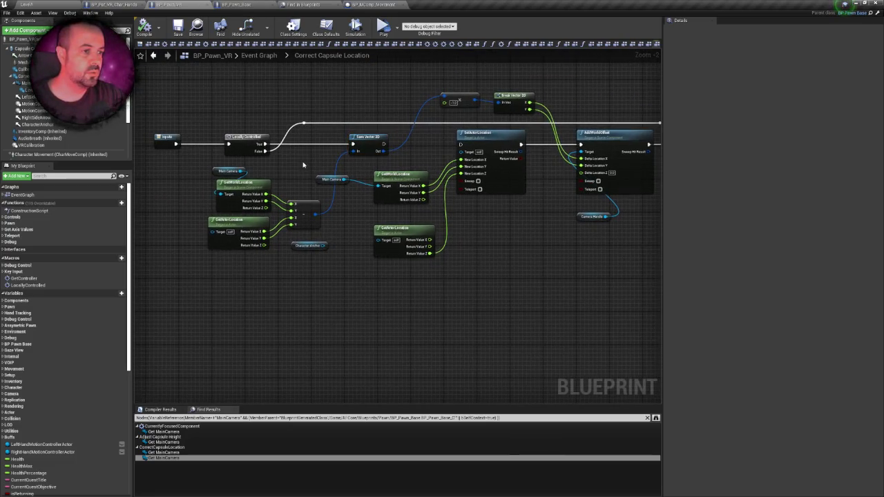
{"action": "mouse_move", "coordinate": [372, 144]}
{"action": "left_mouse_down"}
{"action": "mouse_move", "coordinate": [324, 151]}
{"action": "mouse_move", "coordinate": [445, 140]}
{"action": "left_mouse_up"}
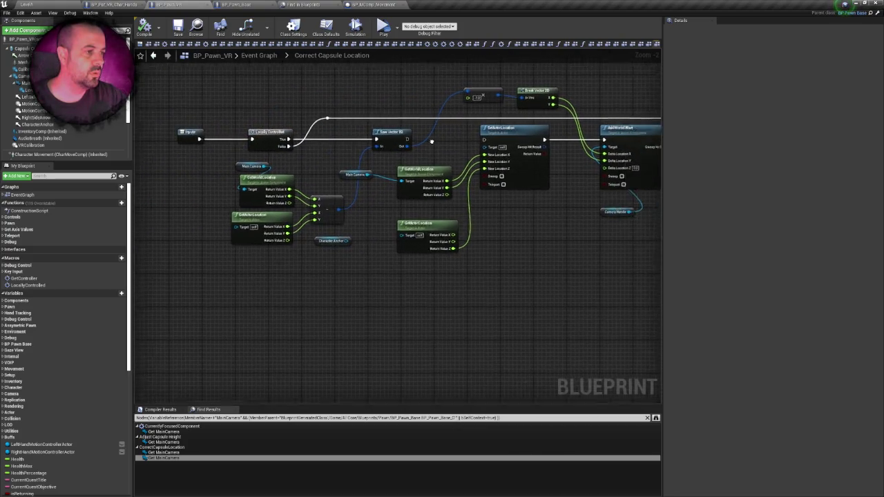
{"action": "scroll", "coordinate": [446, 140], "scroll_direction": "up", "scroll_amount": 2}
{"action": "left_click_drag", "start_coordinate": [366, 139], "coordinate": [472, 143]}
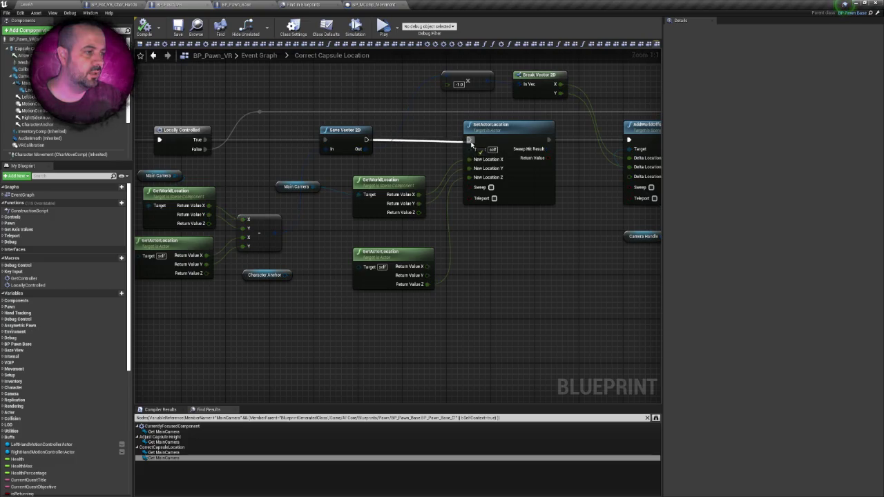
{"action": "left_click_drag", "start_coordinate": [471, 143], "coordinate": [462, 140]}
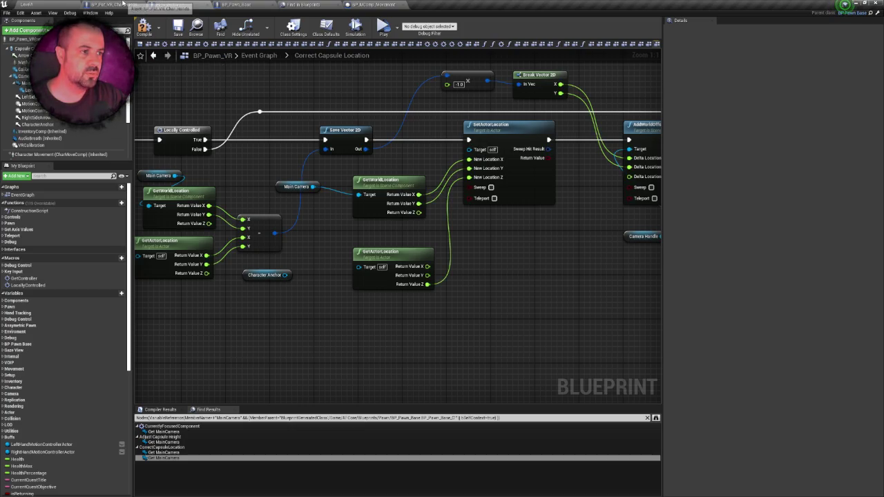
Break all links on Locally Controlled's True output, then return to the level editor.
{"action": "left_click", "coordinate": [123, 3]}
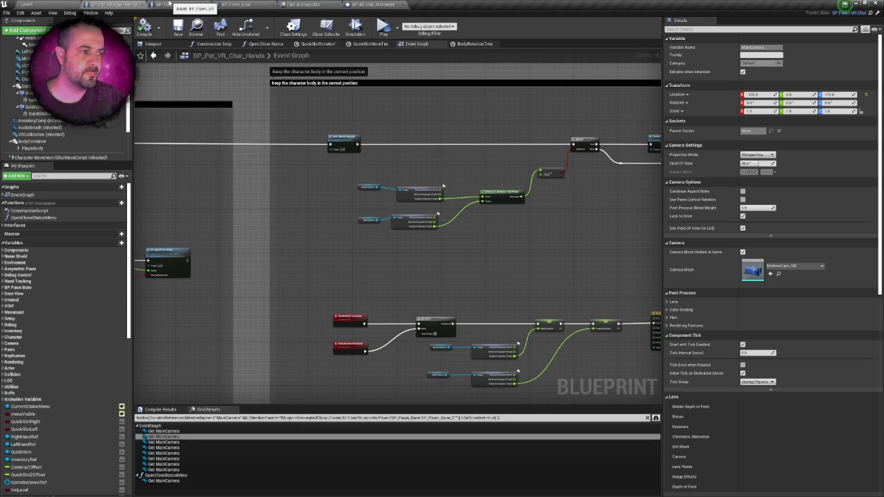
{"action": "left_click", "coordinate": [166, 4]}
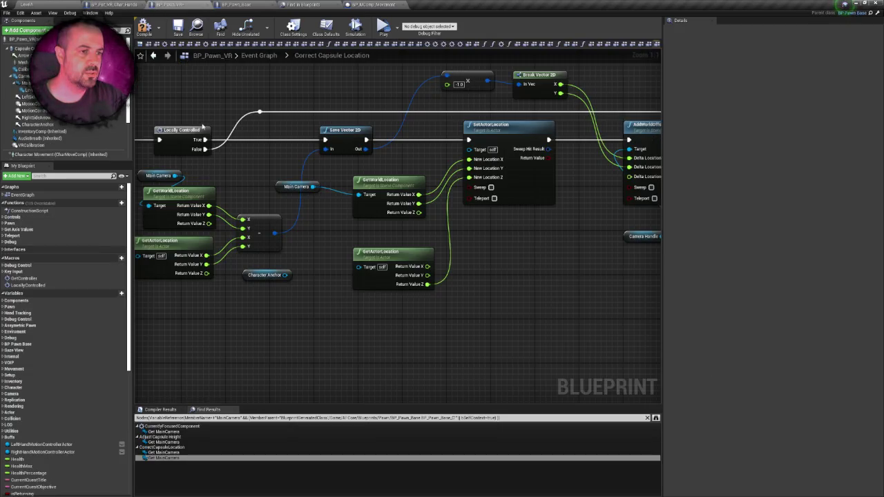
{"action": "mouse_move", "coordinate": [205, 117]}
{"action": "left_mouse_down"}
{"action": "mouse_move", "coordinate": [257, 108]}
{"action": "mouse_move", "coordinate": [326, 120]}
{"action": "left_mouse_up"}
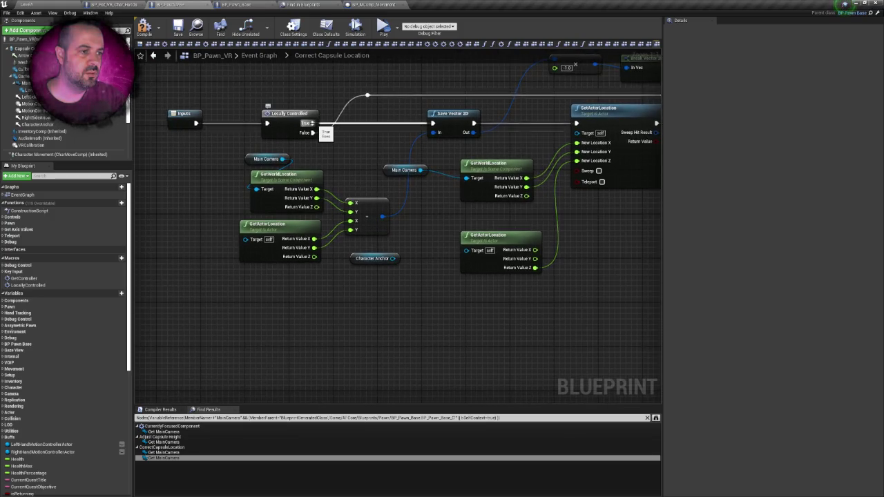
{"action": "right_click", "coordinate": [314, 124]}
{"action": "left_click", "coordinate": [338, 141]}
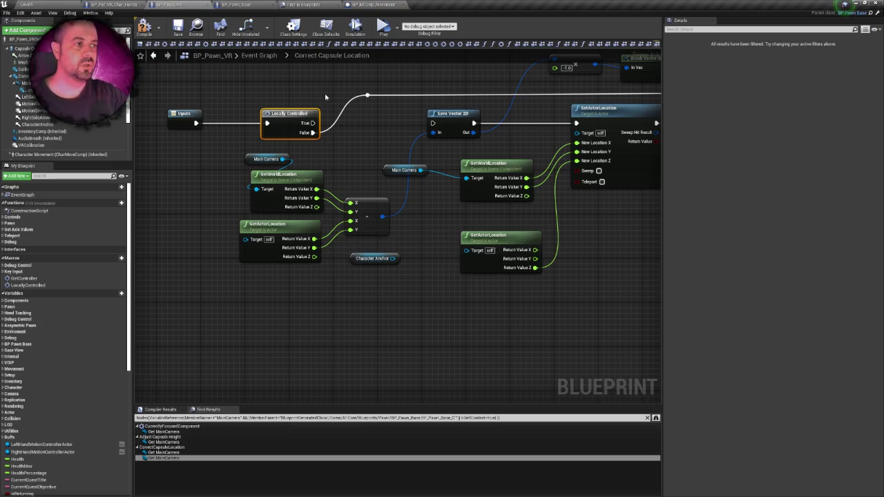
{"action": "left_click", "coordinate": [51, 4]}
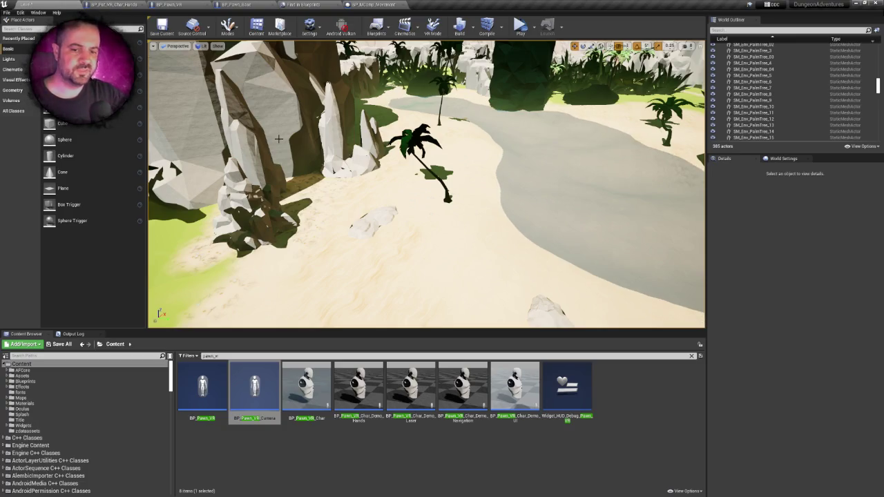
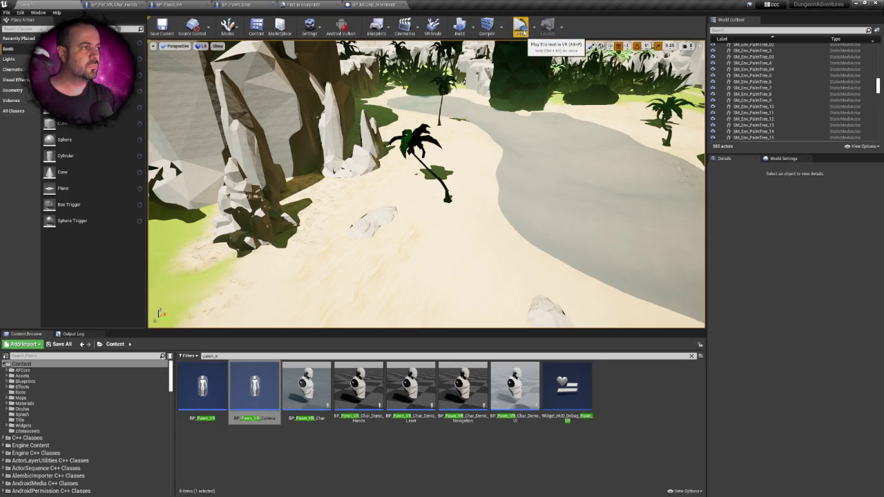
Start a VR preview, then add a reroute node on the exec wire before Auto Adjust Capsule.
{"action": "left_click", "coordinate": [520, 28]}
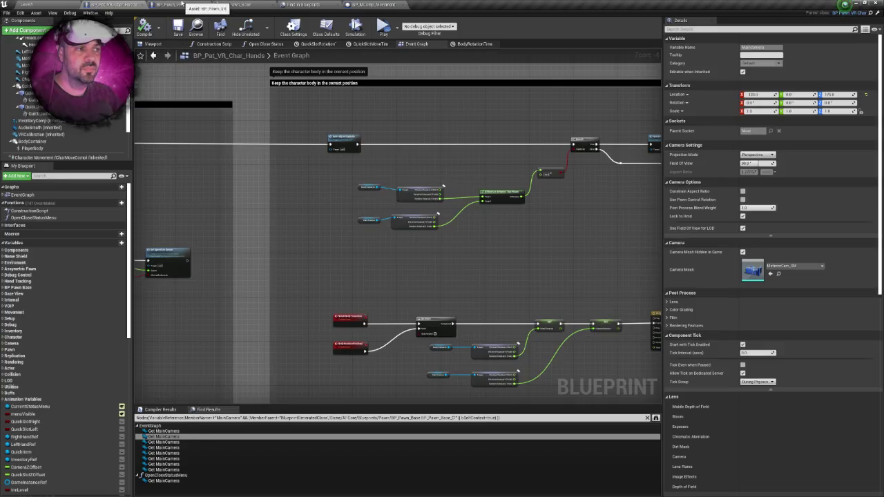
{"action": "scroll", "coordinate": [339, 138], "scroll_direction": "up", "scroll_amount": 5}
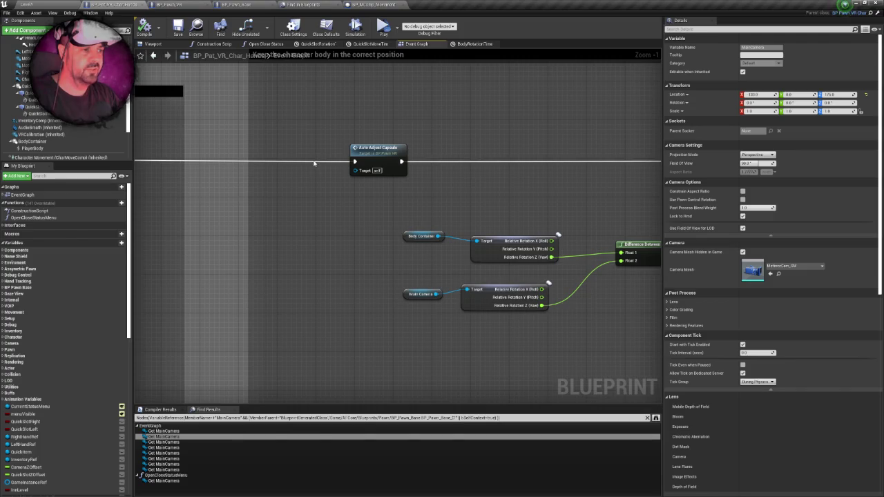
{"action": "double_click", "coordinate": [314, 164]}
{"action": "scroll", "coordinate": [252, 164], "scroll_direction": "down", "scroll_amount": 1}
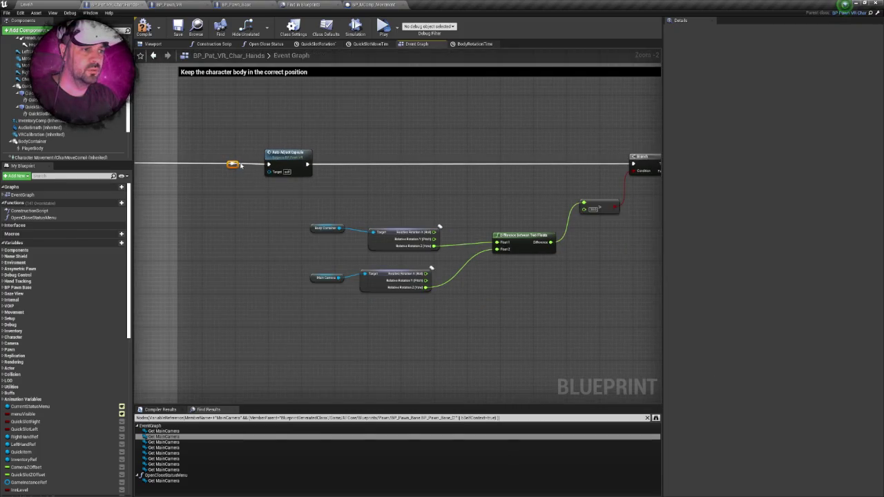
{"action": "left_click_drag", "start_coordinate": [634, 166], "coordinate": [545, 134]}
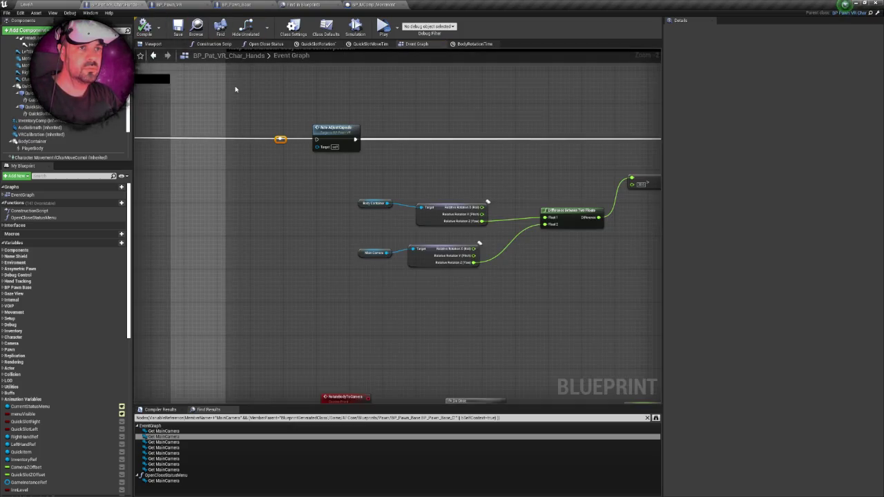
{"action": "left_click", "coordinate": [56, 3]}
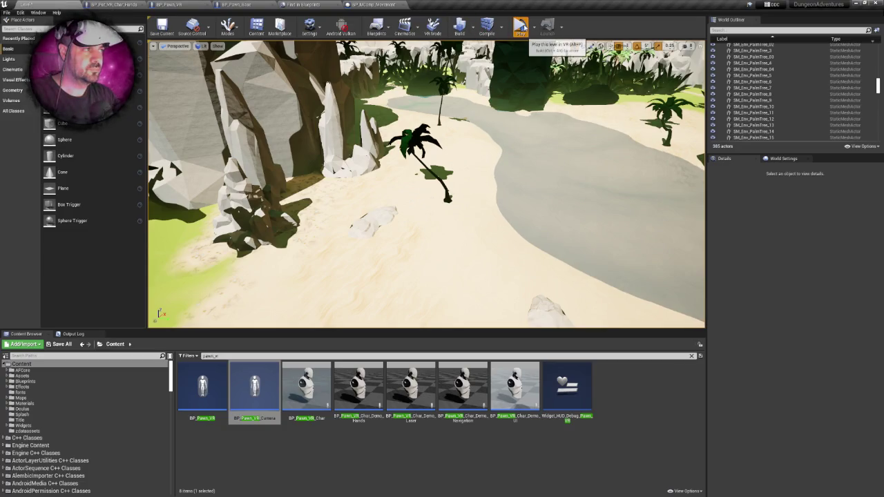
Test the reroute change in VR preview, exit it, and go back to the BP_Pat_VR_Char_Hands graph.
{"action": "left_click", "coordinate": [521, 25]}
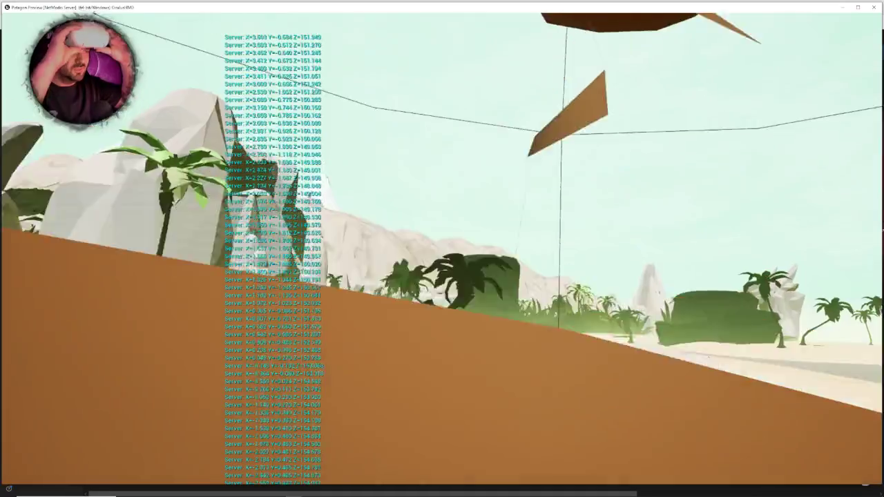
{"action": "key", "text": "Escape"}
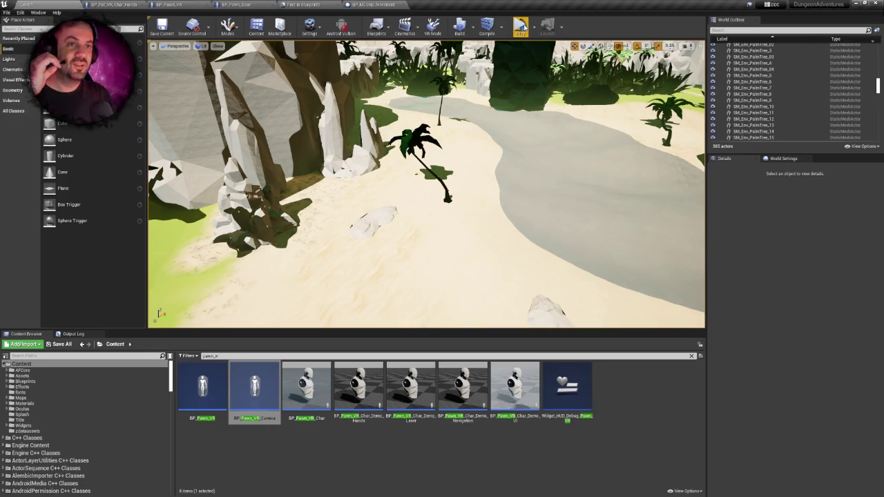
{"action": "left_click", "coordinate": [108, 4]}
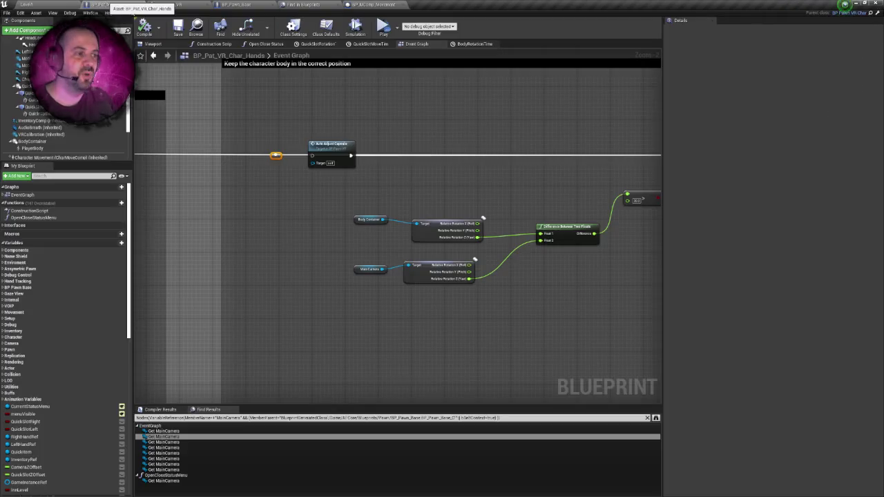
Move the Auto Adjust Capsule node below the exec line.
{"action": "mouse_move", "coordinate": [336, 145]}
{"action": "left_mouse_down"}
{"action": "mouse_move", "coordinate": [337, 185]}
{"action": "mouse_move", "coordinate": [398, 205]}
{"action": "mouse_move", "coordinate": [356, 200]}
{"action": "left_mouse_up"}
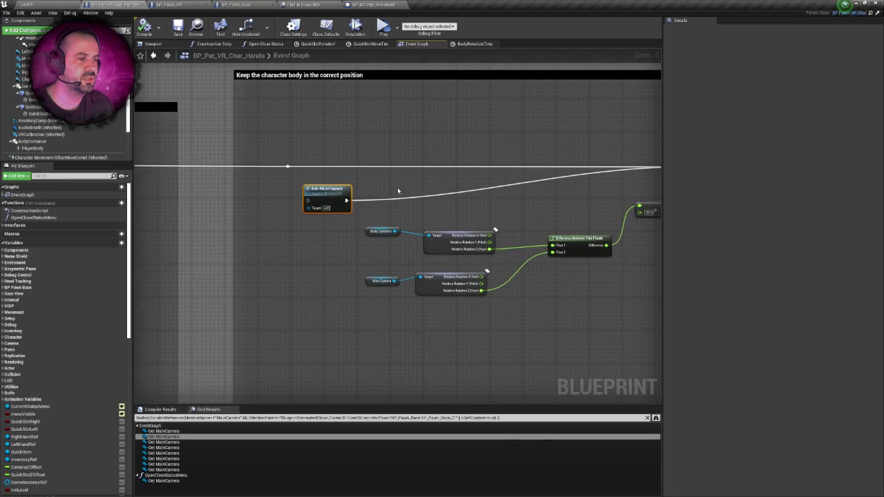
{"action": "scroll", "coordinate": [391, 171], "scroll_direction": "down", "scroll_amount": 1}
{"action": "mouse_move", "coordinate": [310, 119]}
{"action": "left_mouse_down"}
{"action": "mouse_move", "coordinate": [362, 125]}
{"action": "mouse_move", "coordinate": [269, 120]}
{"action": "left_mouse_up"}
Compare with BP_Pawn_VR's Correct Capsule Location graph, then view the Char Hands character and camera.
{"action": "left_click", "coordinate": [172, 5]}
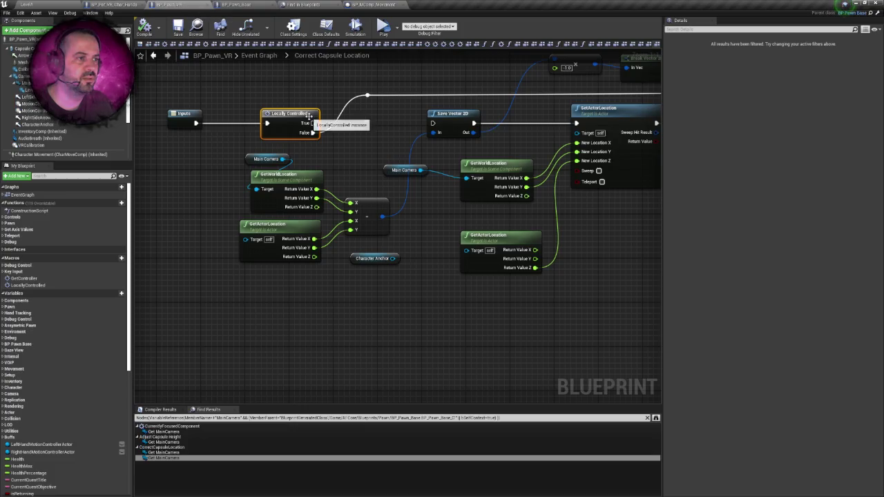
{"action": "mouse_move", "coordinate": [386, 138]}
{"action": "left_mouse_down"}
{"action": "mouse_move", "coordinate": [188, 142]}
{"action": "mouse_move", "coordinate": [465, 136]}
{"action": "left_mouse_up"}
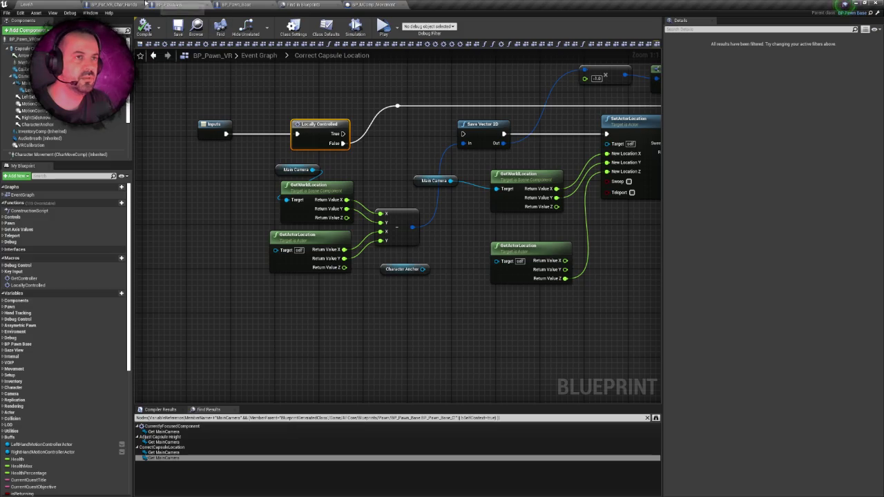
{"action": "left_click", "coordinate": [114, 5]}
{"action": "scroll", "coordinate": [351, 171], "scroll_direction": "down", "scroll_amount": 3}
{"action": "scroll", "coordinate": [298, 157], "scroll_direction": "up", "scroll_amount": 2}
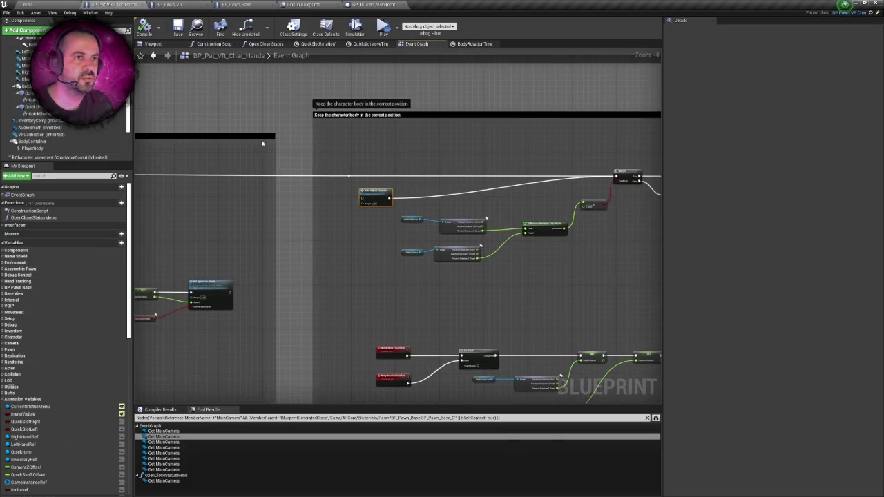
{"action": "left_click", "coordinate": [152, 44]}
{"action": "left_click", "coordinate": [337, 159]}
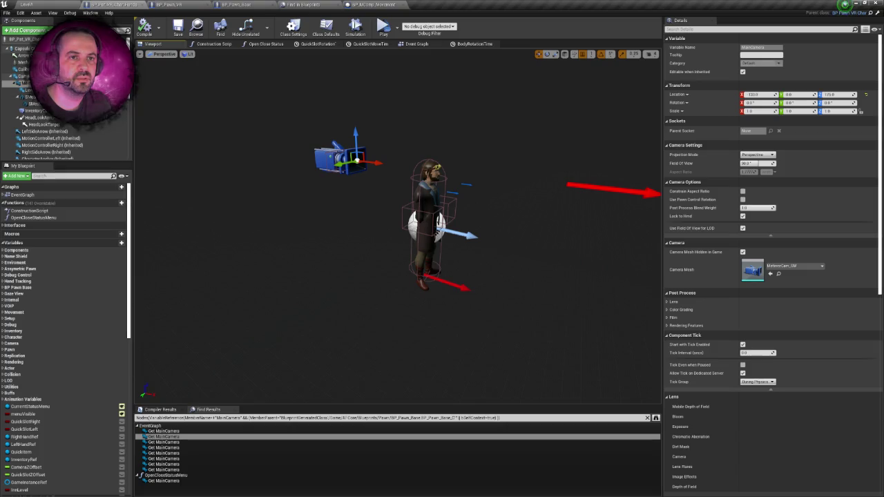
Set the MainCamera's Location X to 0.0 and save the blueprint.
{"action": "left_click", "coordinate": [31, 76]}
{"action": "left_click", "coordinate": [28, 83]}
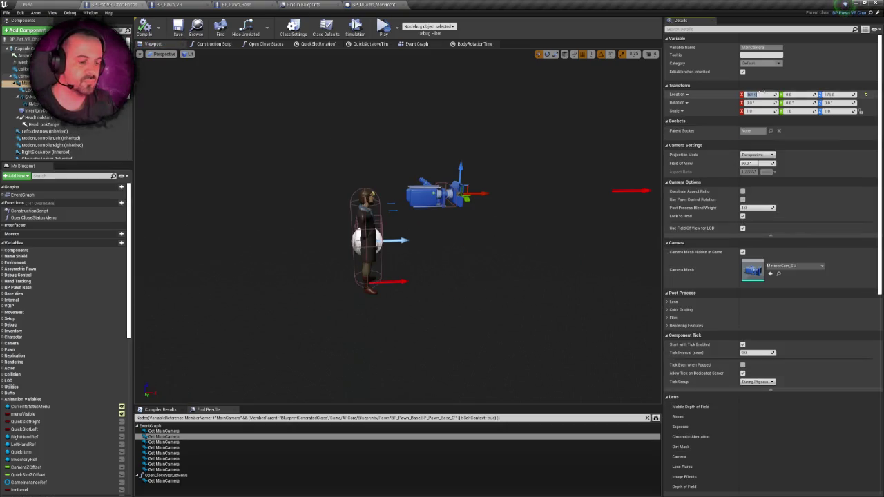
{"action": "key", "text": "Return"}
{"action": "key", "text": "ctrl+s"}
{"action": "scroll", "coordinate": [58, 120], "scroll_direction": "down", "scroll_amount": 1}
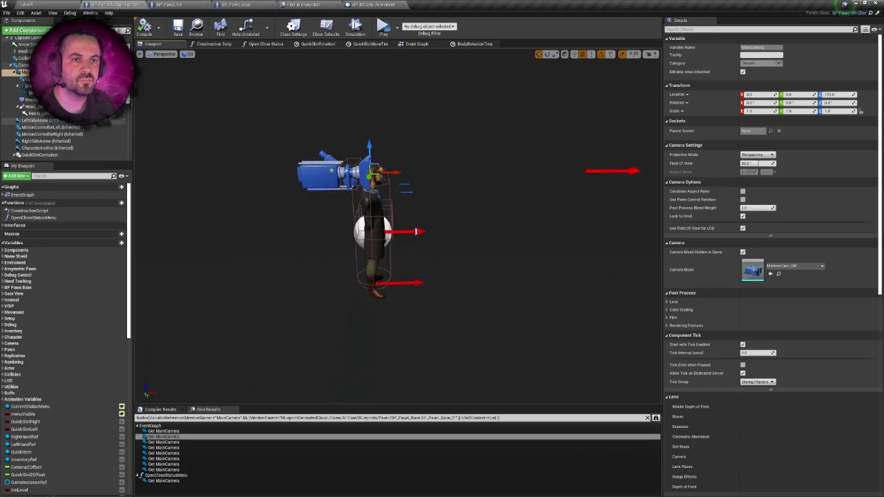
{"action": "scroll", "coordinate": [61, 141], "scroll_direction": "down", "scroll_amount": 5}
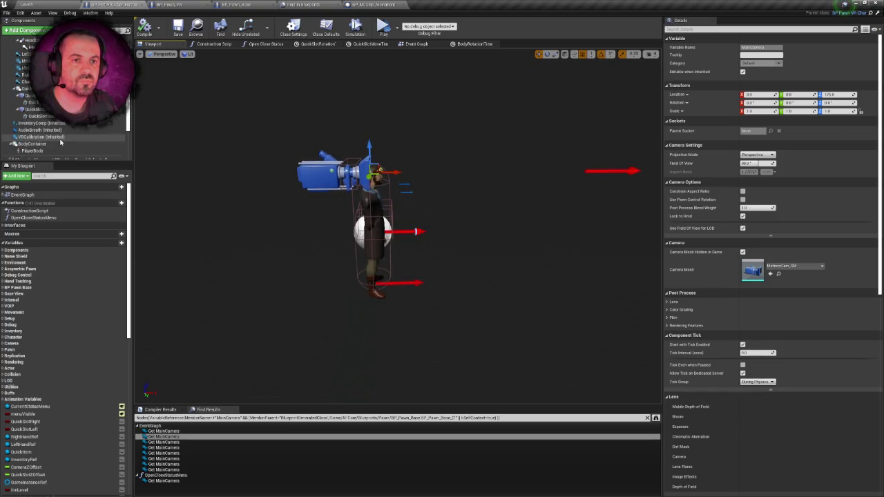
{"action": "scroll", "coordinate": [63, 135], "scroll_direction": "up", "scroll_amount": 3}
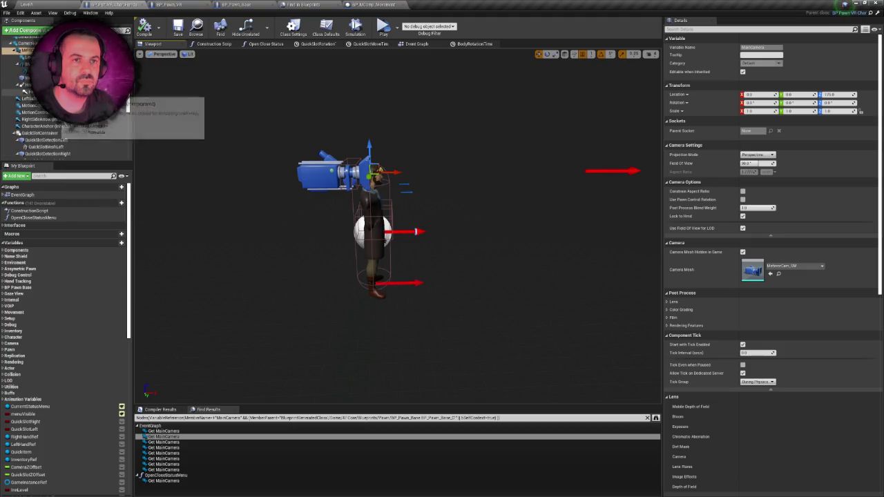
{"action": "scroll", "coordinate": [62, 124], "scroll_direction": "up", "scroll_amount": 1}
Move the camera root component back along X and save.
{"action": "left_click", "coordinate": [24, 54]}
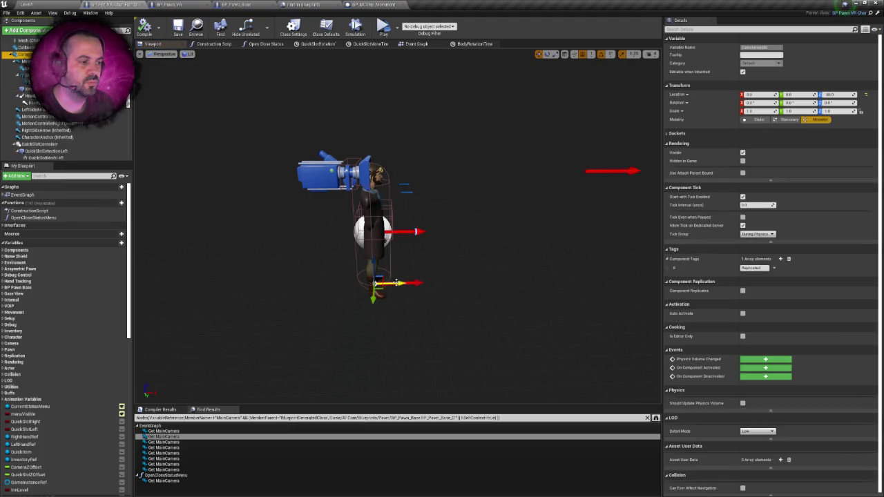
{"action": "left_click_drag", "start_coordinate": [396, 283], "coordinate": [312, 283]}
{"action": "key", "text": "ctrl+s"}
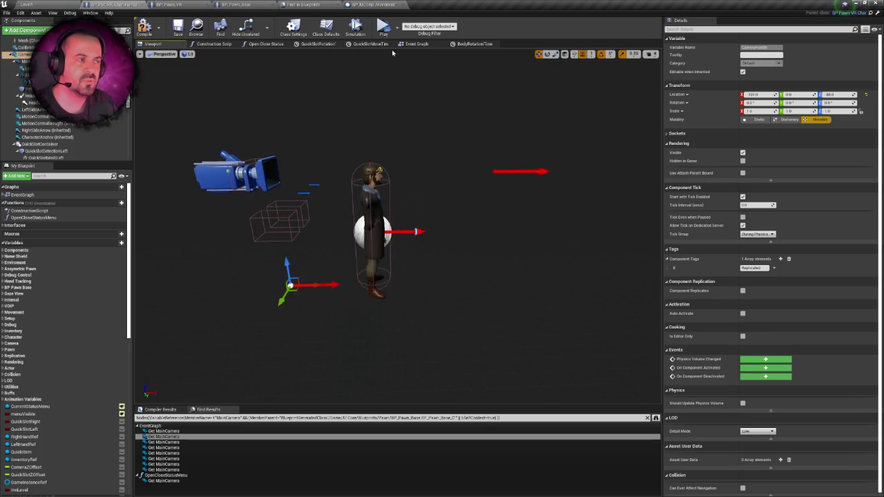
{"action": "left_click", "coordinate": [427, 46]}
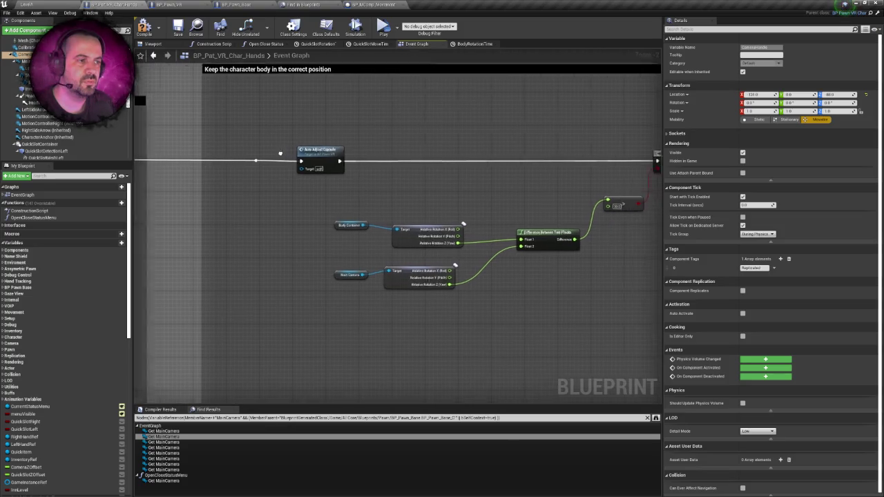
Wire Auto Adjust Capsule's exec output into the Branch node and save the blueprint.
{"action": "left_click_drag", "start_coordinate": [307, 161], "coordinate": [606, 164]}
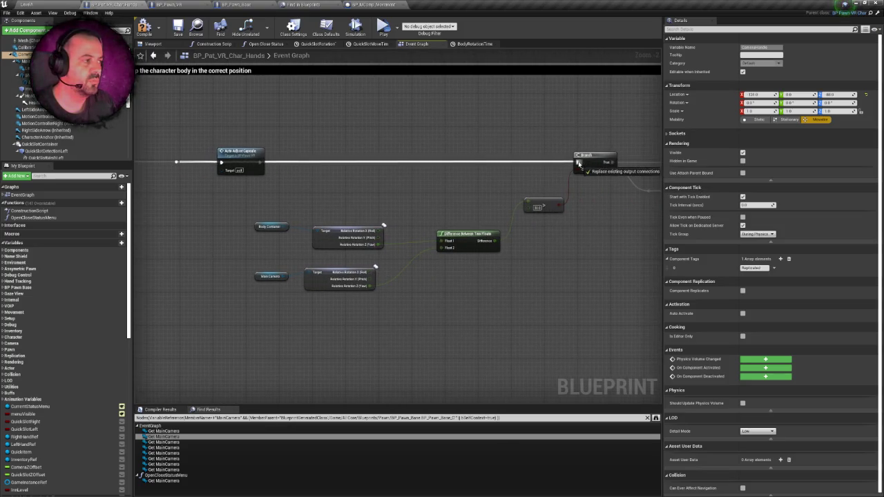
{"action": "left_click", "coordinate": [255, 150]}
{"action": "left_click", "coordinate": [178, 28]}
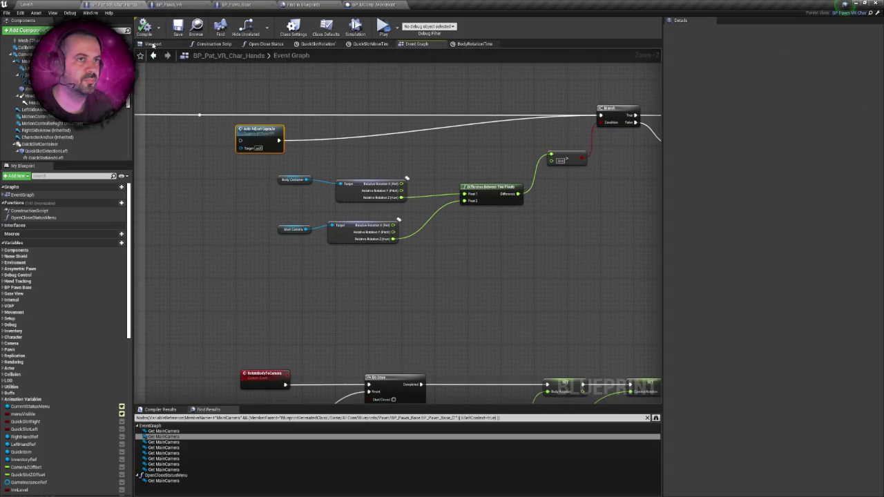
{"action": "left_click", "coordinate": [26, 4]}
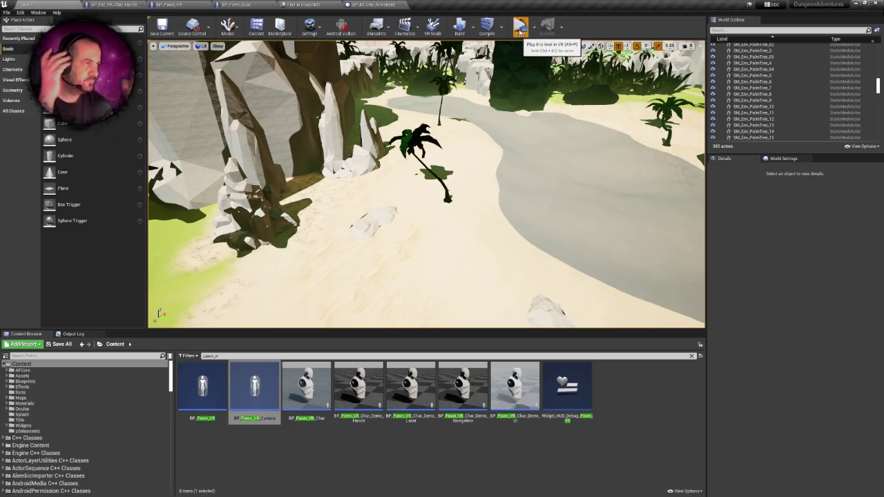
{"action": "left_click", "coordinate": [520, 28]}
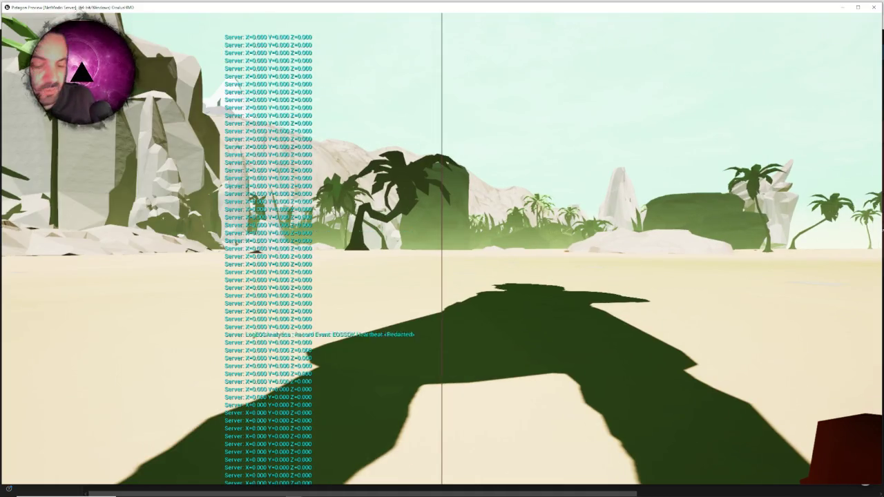
{"action": "key", "text": "Escape"}
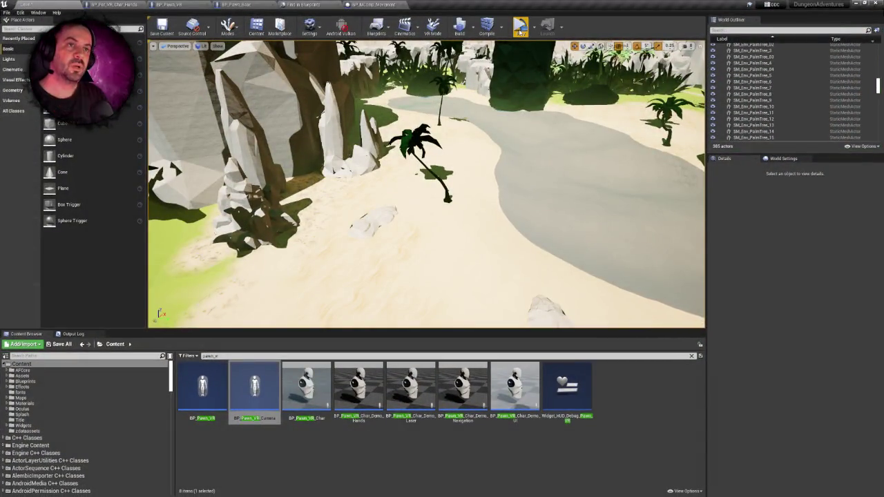
Put Auto Adjust Capsule back on the exec wire in the BP_Pat_VR_Char_Hands graph.
{"action": "left_click", "coordinate": [114, 4]}
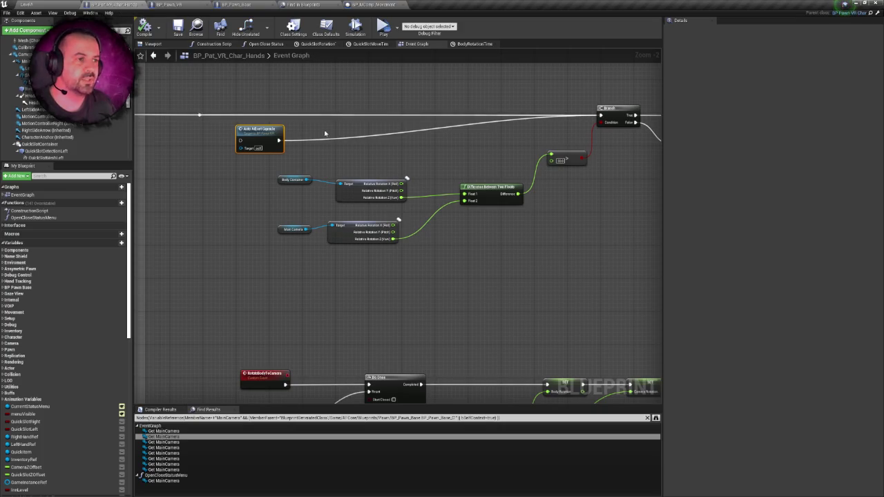
{"action": "mouse_move", "coordinate": [391, 124]}
{"action": "left_mouse_down"}
{"action": "mouse_move", "coordinate": [421, 111]}
{"action": "mouse_move", "coordinate": [420, 122]}
{"action": "mouse_move", "coordinate": [335, 139]}
{"action": "left_mouse_up"}
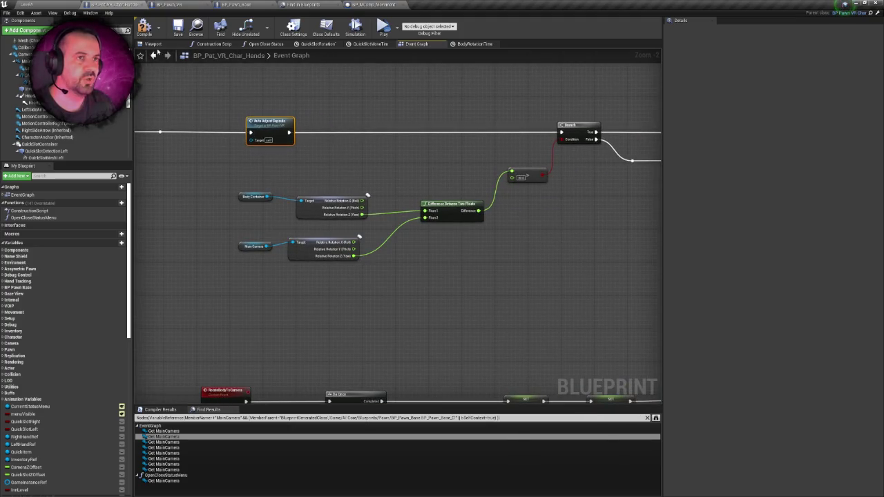
{"action": "left_click_drag", "start_coordinate": [241, 97], "coordinate": [274, 99]}
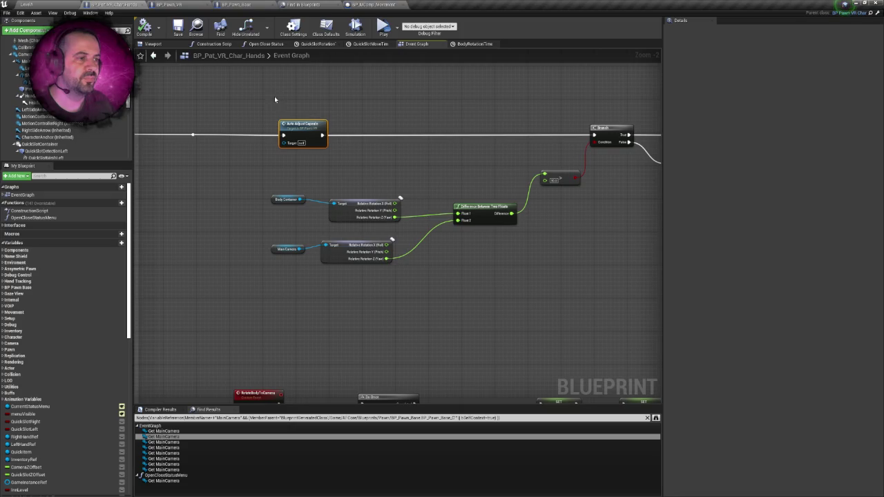
{"action": "mouse_move", "coordinate": [432, 132]}
{"action": "left_mouse_down"}
{"action": "mouse_move", "coordinate": [436, 160]}
{"action": "mouse_move", "coordinate": [474, 153]}
{"action": "left_mouse_up"}
{"action": "scroll", "coordinate": [395, 125], "scroll_direction": "down", "scroll_amount": 1}
{"action": "left_click", "coordinate": [396, 125]}
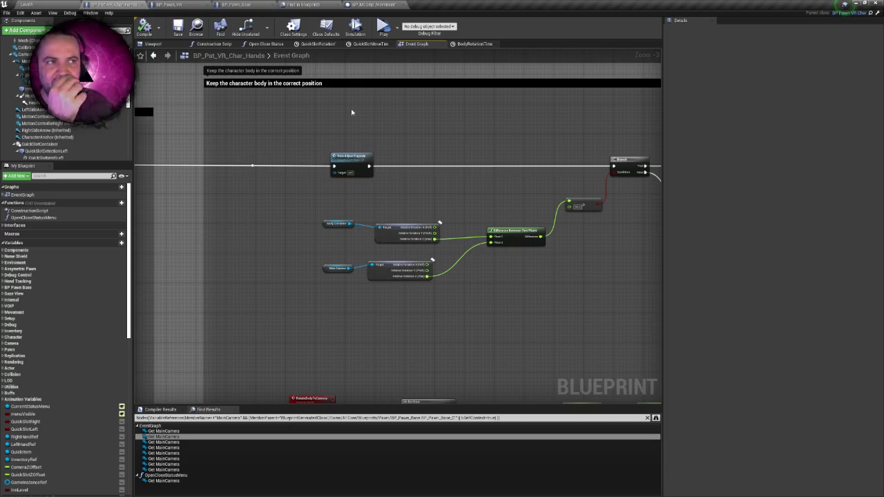
Review BP_Pawn_VR's Correct Capsule Location graph, then return to the Char Hands graph.
{"action": "left_click", "coordinate": [192, 6]}
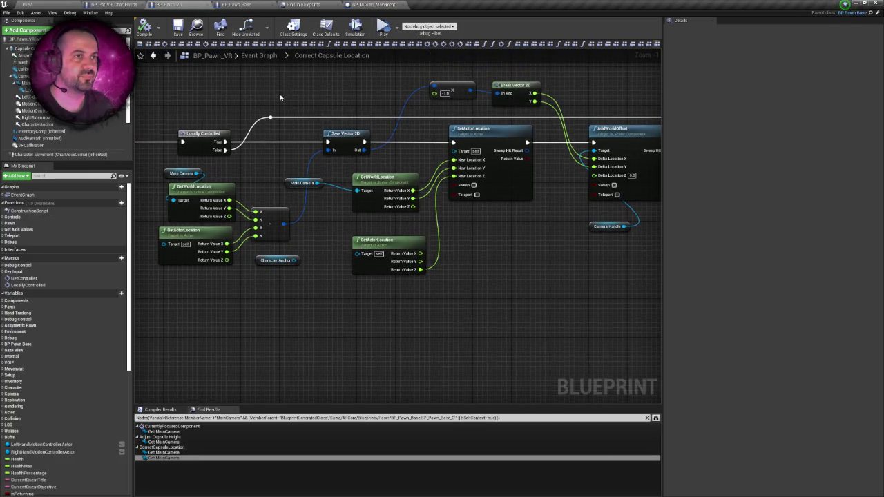
{"action": "scroll", "coordinate": [406, 116], "scroll_direction": "down", "scroll_amount": 2}
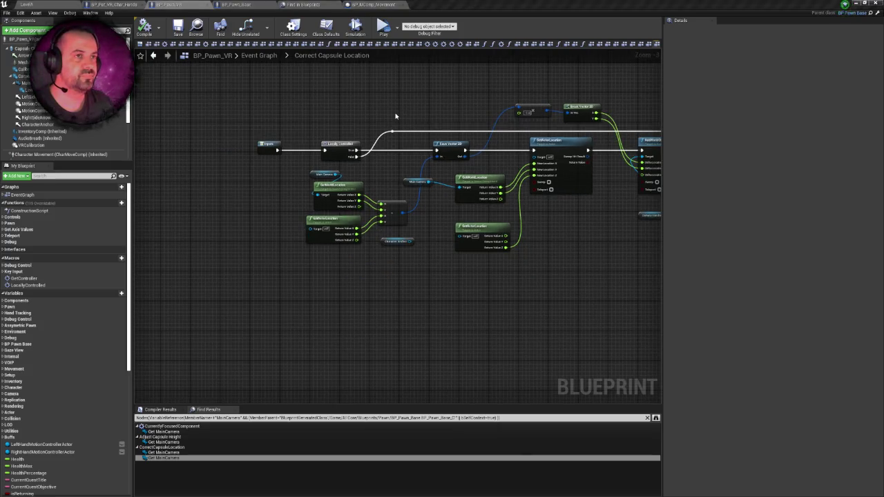
{"action": "key", "text": "ctrl+Tab"}
{"action": "mouse_move", "coordinate": [418, 151]}
{"action": "left_mouse_down"}
{"action": "mouse_move", "coordinate": [375, 140]}
{"action": "mouse_move", "coordinate": [440, 134]}
{"action": "left_mouse_up"}
{"action": "left_click_drag", "start_coordinate": [569, 150], "coordinate": [457, 149]}
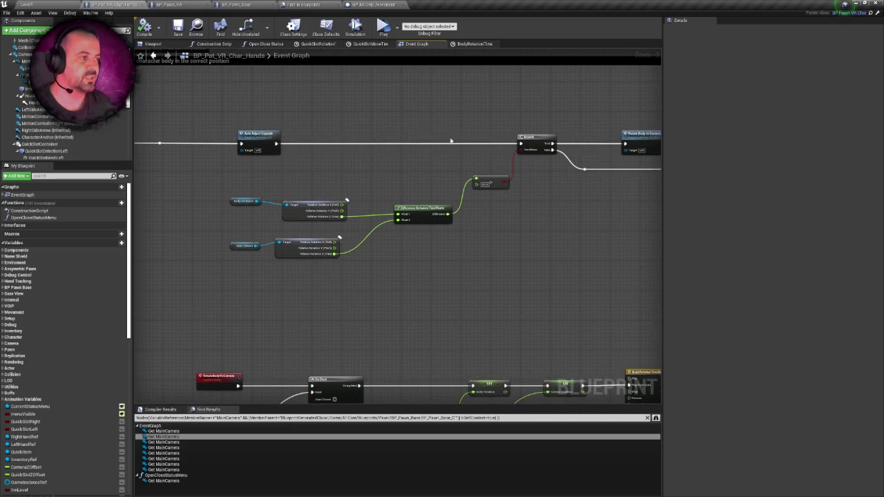
{"action": "mouse_move", "coordinate": [391, 168]}
{"action": "left_mouse_down"}
{"action": "mouse_move", "coordinate": [445, 147]}
{"action": "mouse_move", "coordinate": [406, 143]}
{"action": "left_mouse_up"}
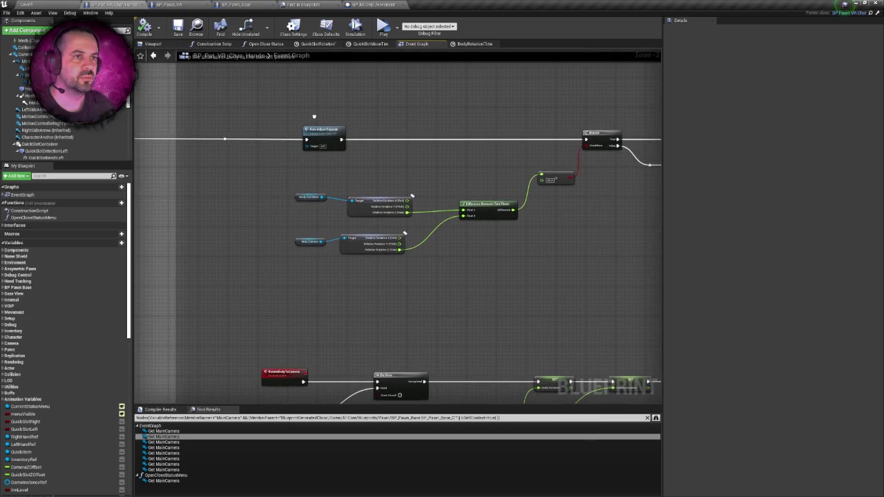
Nudge Auto Adjust Capsule left and place a Main Camera Get node beside it.
{"action": "left_click", "coordinate": [308, 131]}
{"action": "left_click_drag", "start_coordinate": [308, 131], "coordinate": [275, 131]}
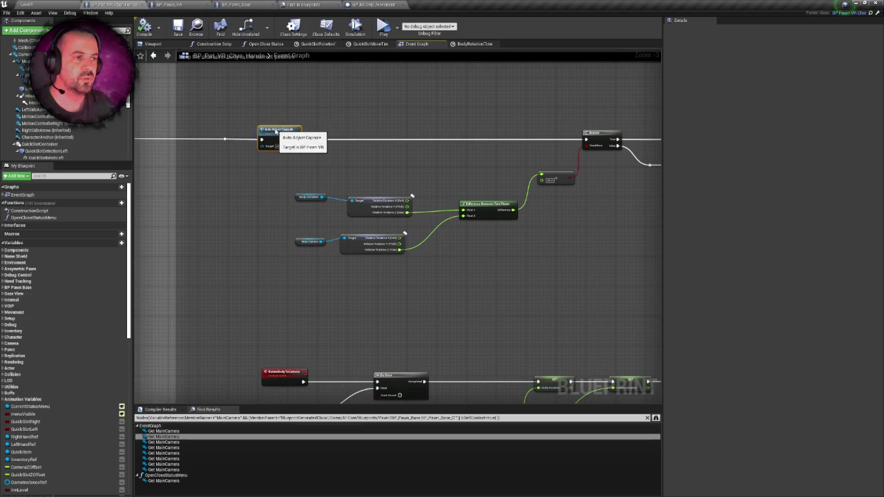
{"action": "left_click_drag", "start_coordinate": [355, 122], "coordinate": [306, 134]}
{"action": "scroll", "coordinate": [305, 133], "scroll_direction": "down", "scroll_amount": 1}
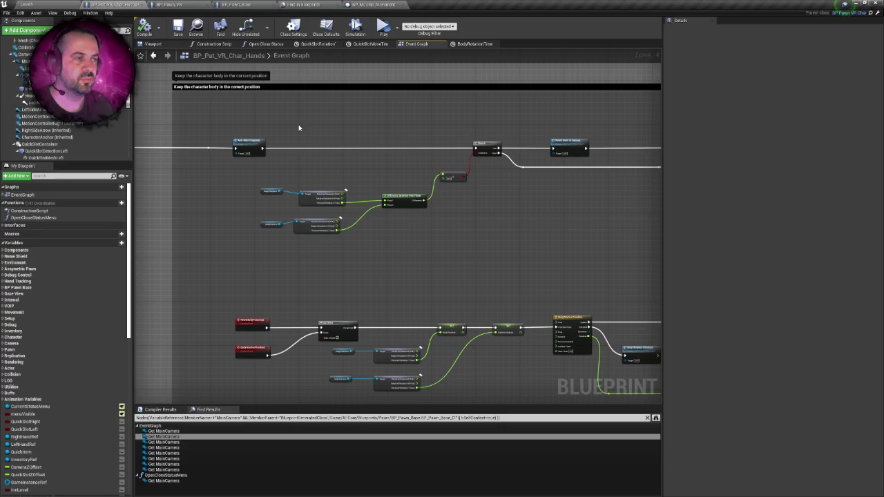
{"action": "scroll", "coordinate": [69, 128], "scroll_direction": "up", "scroll_amount": 2}
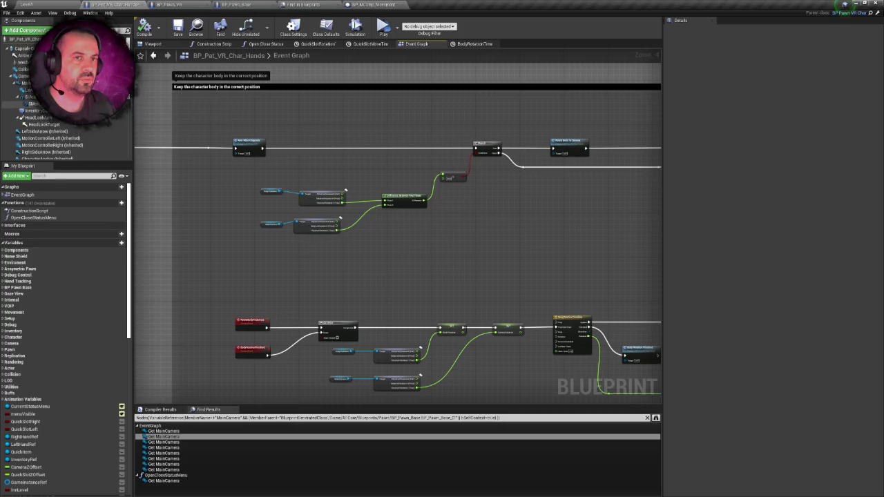
{"action": "left_click_drag", "start_coordinate": [28, 83], "coordinate": [274, 164]}
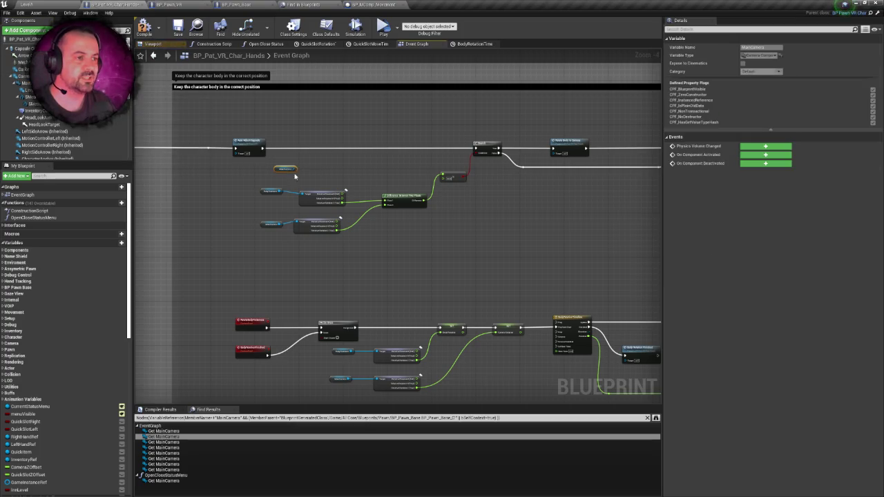
{"action": "scroll", "coordinate": [266, 143], "scroll_direction": "up", "scroll_amount": 3}
{"action": "left_click", "coordinate": [155, 43]}
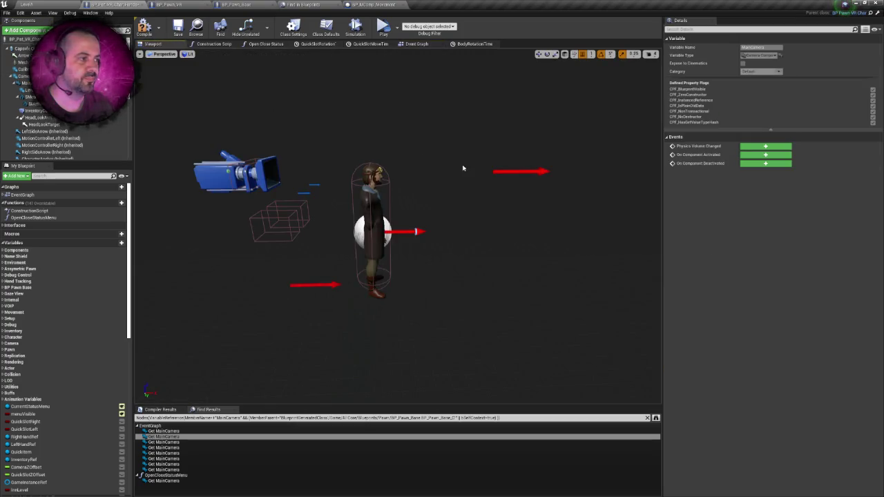
Try setting the main camera's Location Z to 0, then undo the change.
{"action": "left_click", "coordinate": [371, 200]}
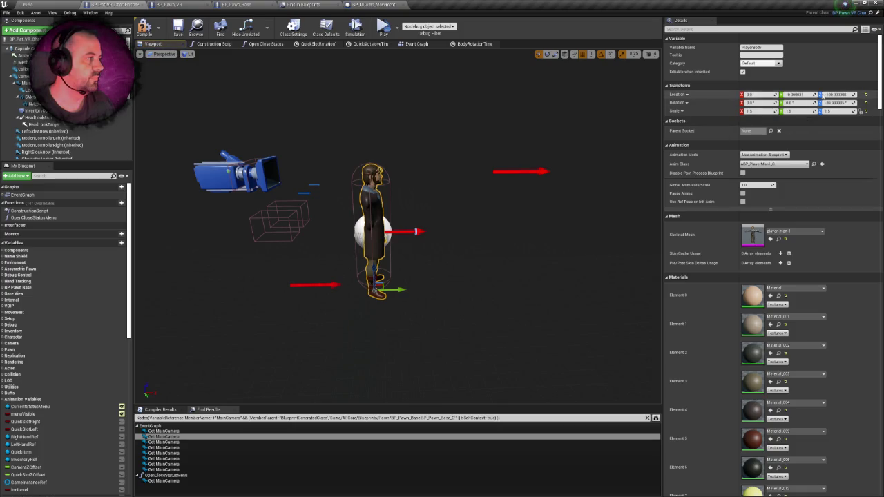
{"action": "left_click", "coordinate": [24, 83]}
{"action": "double_click", "coordinate": [836, 94]}
{"action": "type", "text": "0"}
{"action": "key", "text": "Return"}
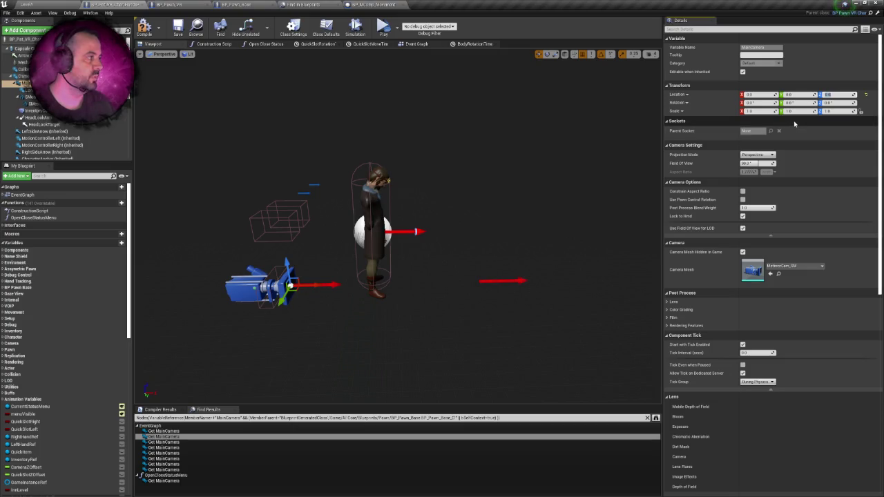
{"action": "key", "text": "ctrl+z"}
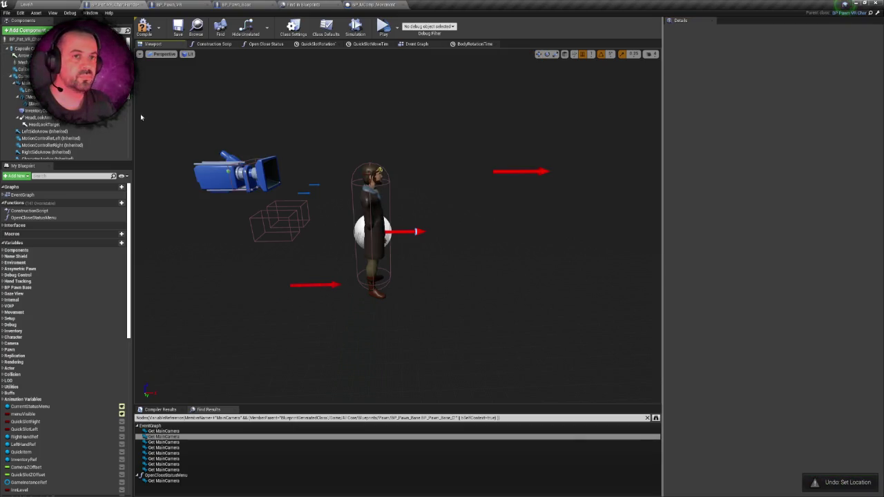
Set the camera's parent component Location X from 130 to 0 and save.
{"action": "left_click", "coordinate": [25, 76]}
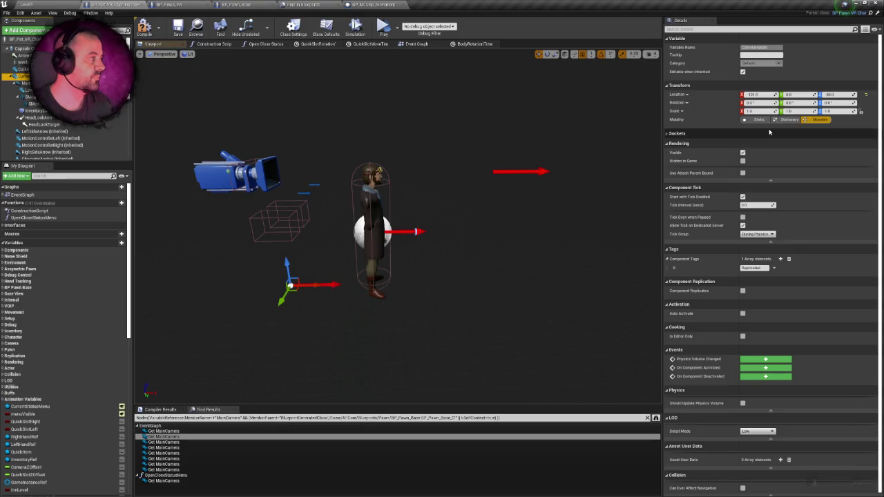
{"action": "left_click", "coordinate": [754, 94]}
{"action": "type", "text": "0"}
{"action": "key", "text": "Return"}
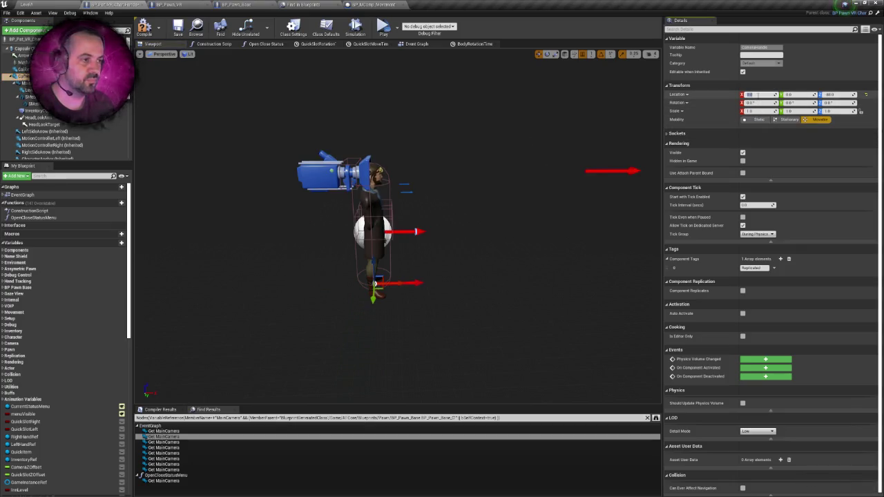
{"action": "key", "text": "ctrl+s"}
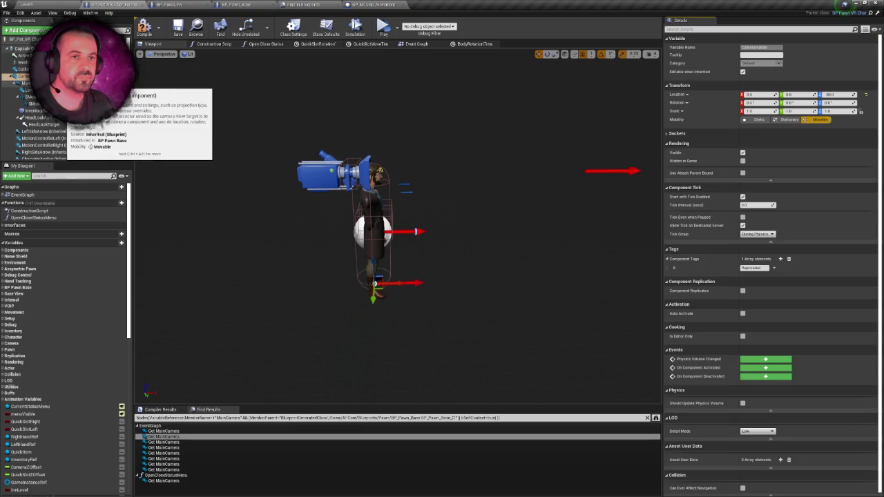
{"action": "left_click", "coordinate": [27, 83]}
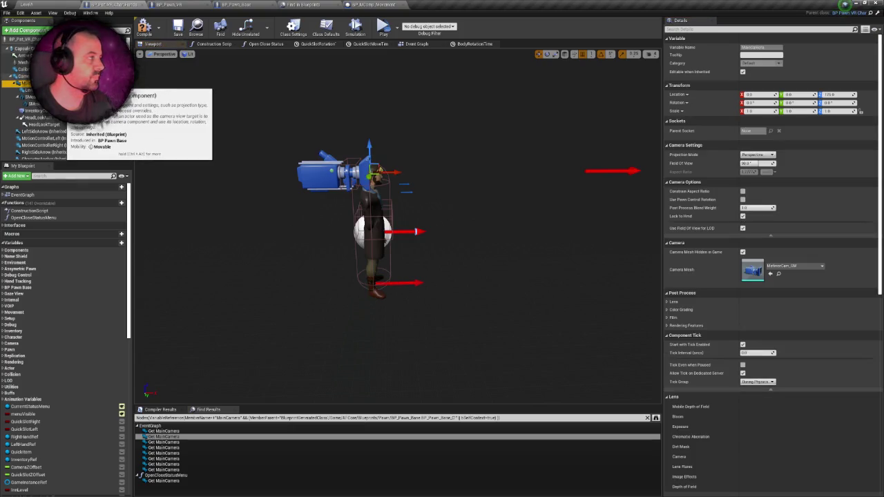
{"action": "left_click", "coordinate": [416, 44]}
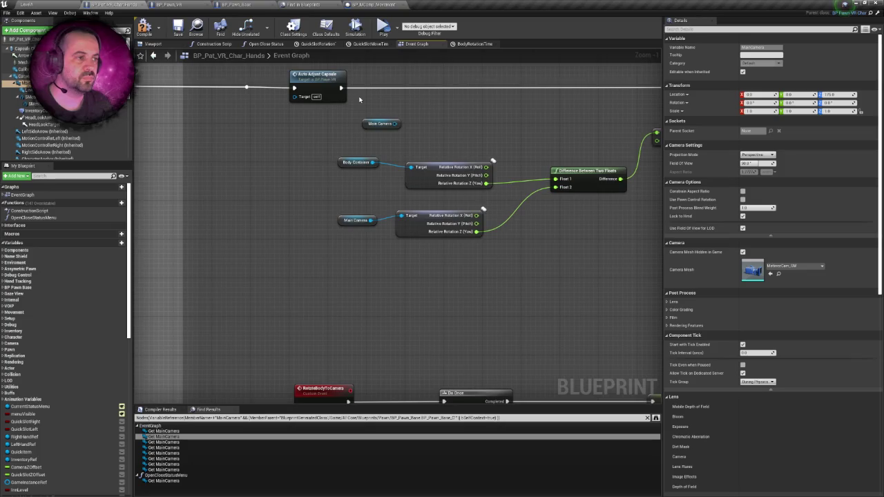
Add a Main Camera SetRelativeLocation node and wire it after Auto Adjust Capsule.
{"action": "left_click_drag", "start_coordinate": [315, 164], "coordinate": [355, 143]}
{"action": "type", "text": "setrelat"}
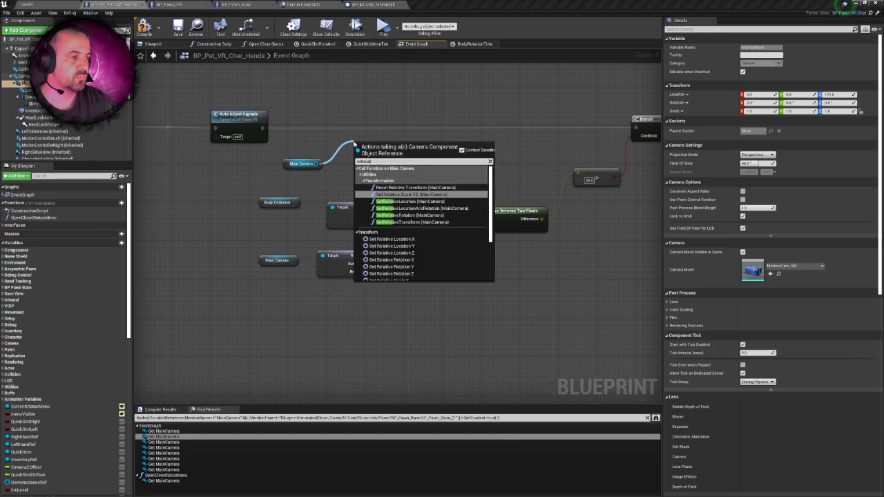
{"action": "left_click", "coordinate": [411, 201]}
{"action": "left_click_drag", "start_coordinate": [306, 110], "coordinate": [324, 139]}
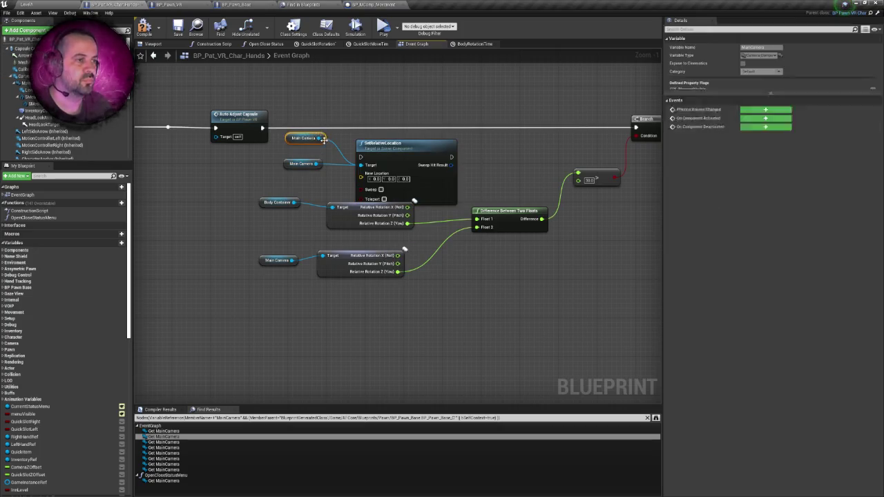
{"action": "key", "text": "Delete"}
{"action": "left_click_drag", "start_coordinate": [384, 143], "coordinate": [417, 113]}
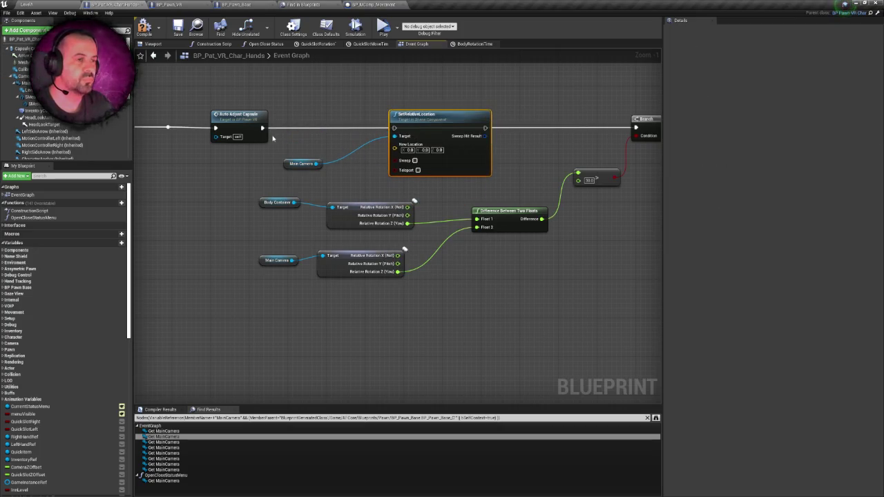
{"action": "left_click_drag", "start_coordinate": [261, 128], "coordinate": [572, 131]}
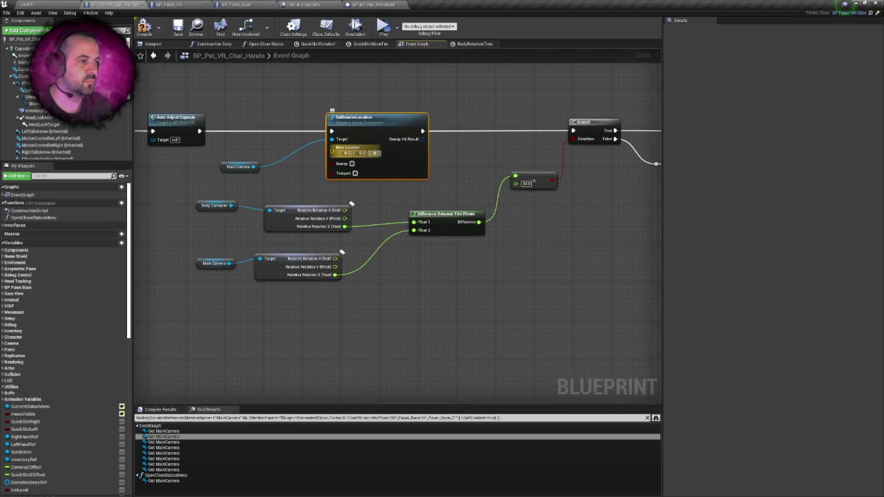
Set SetRelativeLocation's New Location to 100, 0, 175 and save the blueprint.
{"action": "type", "text": "17.5"}
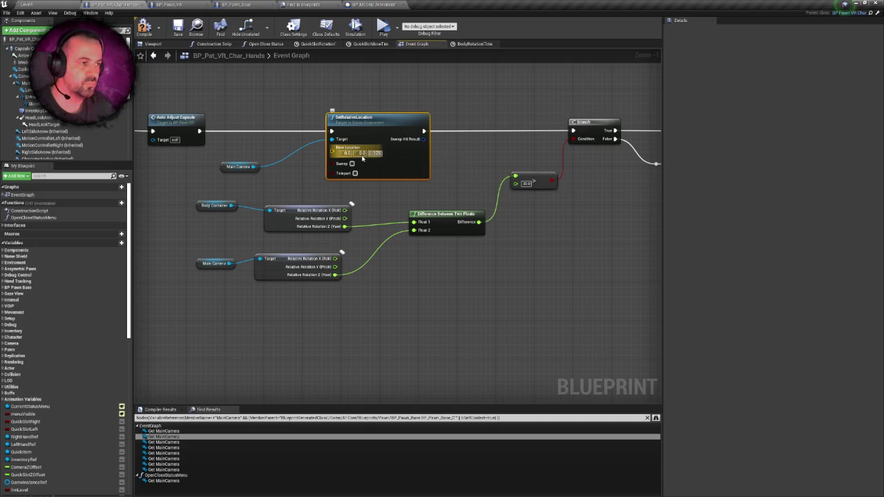
{"action": "double_click", "coordinate": [343, 153]}
{"action": "type", "text": "100"}
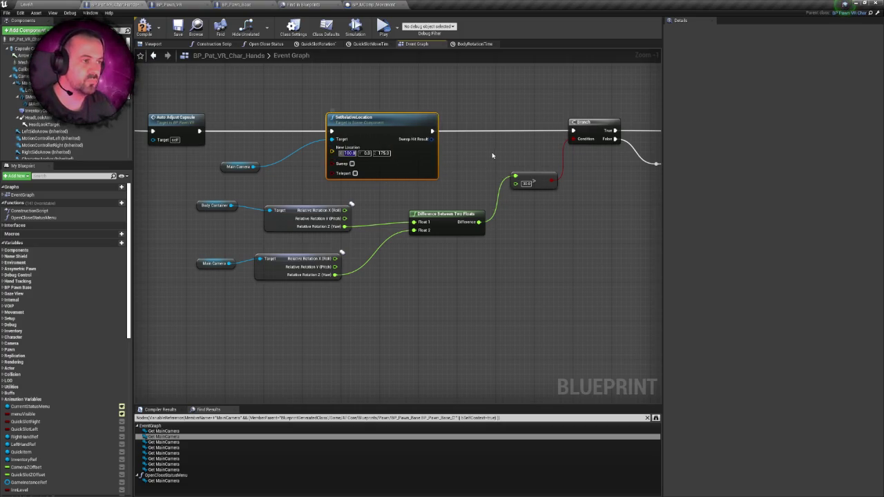
{"action": "key", "text": "Return"}
{"action": "key", "text": "ctrl+s"}
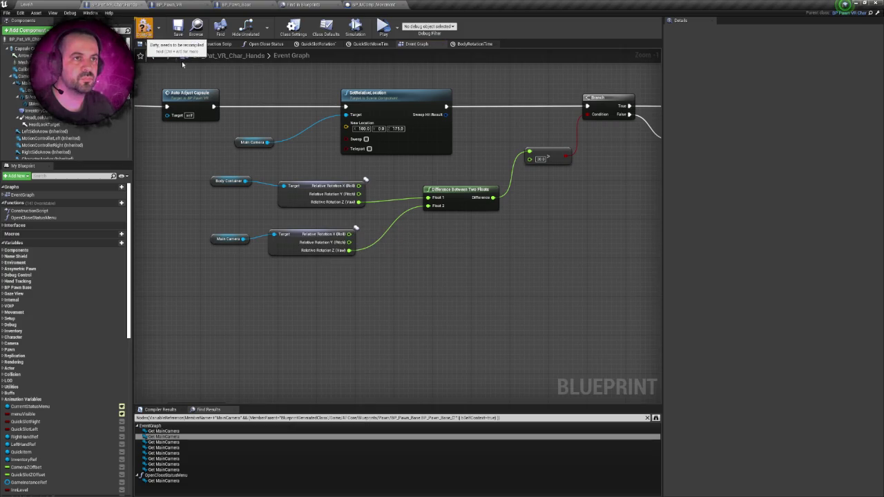
{"action": "left_click_drag", "start_coordinate": [236, 88], "coordinate": [258, 97]}
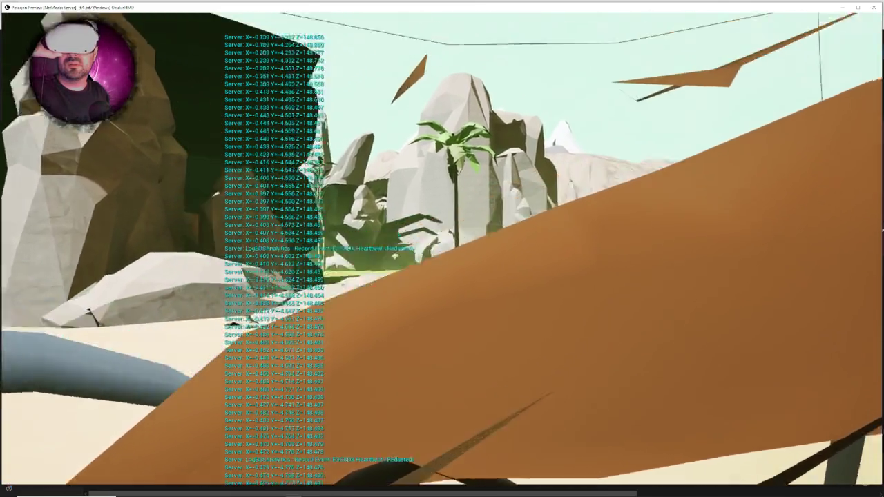
Check the camera position in the VR preview, then stop playing.
{"action": "key", "text": "Escape"}
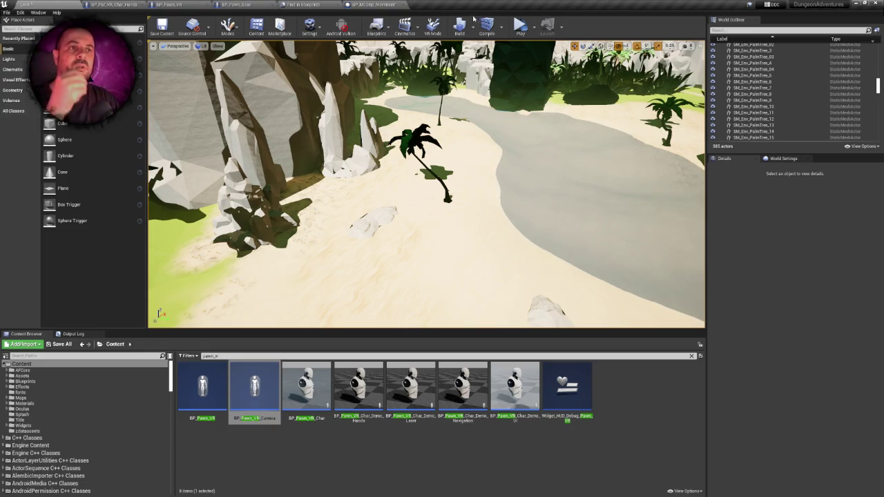
Compare the Char Hands and BP_Pawn_VR graphs, then select Auto Adjust Capsule in Char Hands.
{"action": "left_click", "coordinate": [114, 4]}
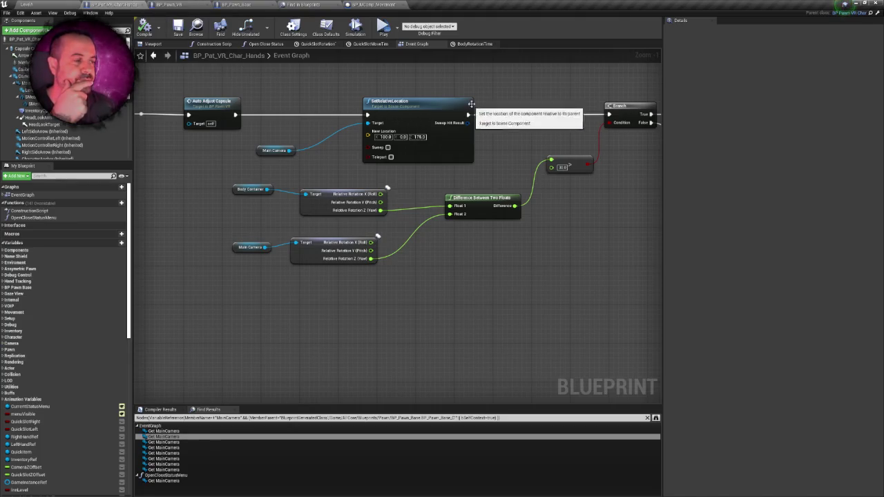
{"action": "left_click", "coordinate": [205, 4]}
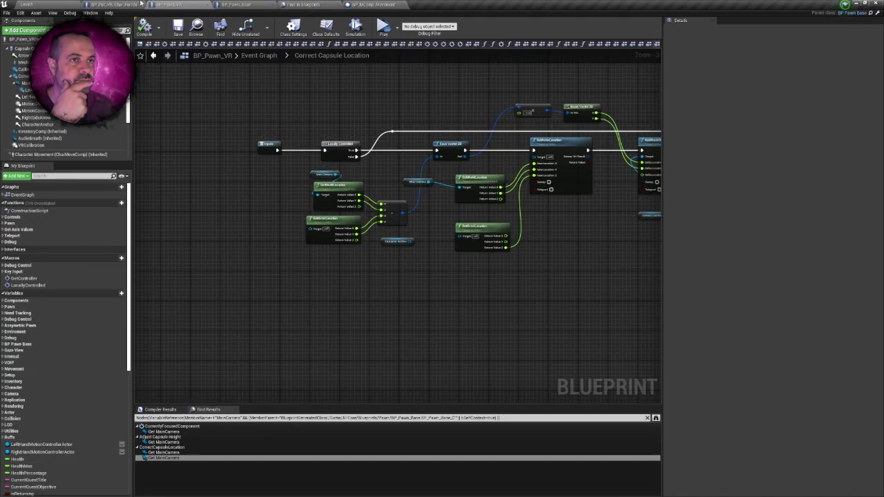
{"action": "left_click", "coordinate": [141, 4]}
{"action": "scroll", "coordinate": [357, 136], "scroll_direction": "down", "scroll_amount": 3}
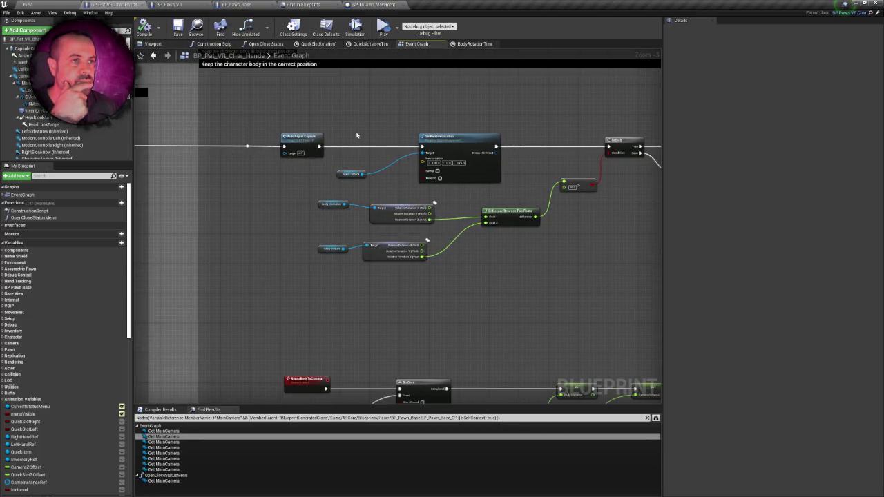
{"action": "scroll", "coordinate": [364, 172], "scroll_direction": "down", "scroll_amount": 3}
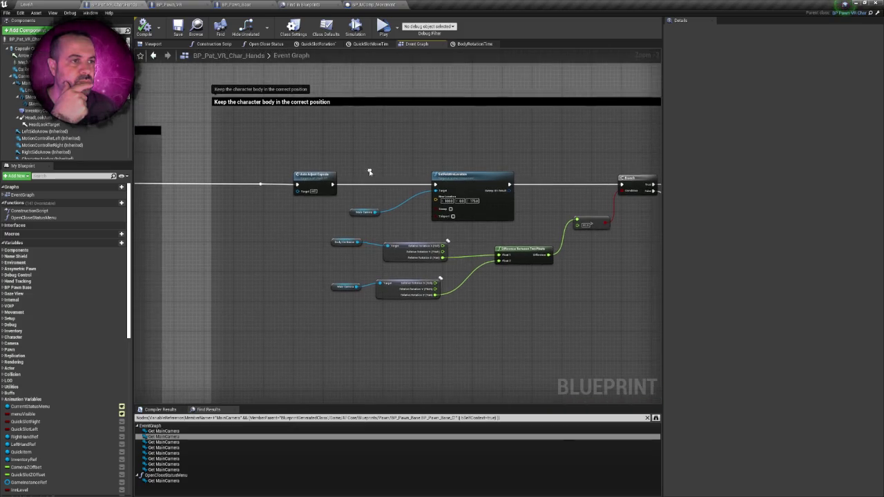
{"action": "scroll", "coordinate": [370, 173], "scroll_direction": "up", "scroll_amount": 2}
{"action": "scroll", "coordinate": [370, 173], "scroll_direction": "up", "scroll_amount": 2}
{"action": "left_click", "coordinate": [317, 181]}
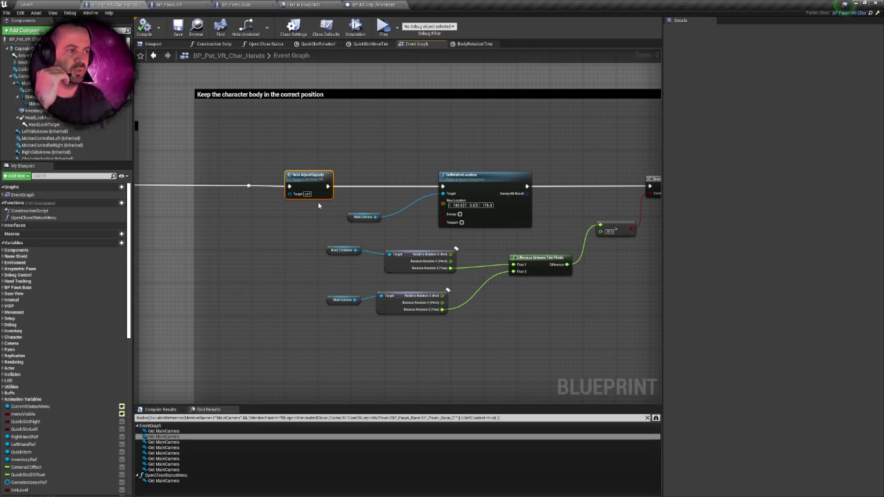
{"action": "scroll", "coordinate": [428, 141], "scroll_direction": "up", "scroll_amount": 2}
Add an AddRelativeLocation node off Main Camera with Delta Location X set to 100.
{"action": "mouse_move", "coordinate": [344, 235]}
{"action": "left_mouse_down"}
{"action": "mouse_move", "coordinate": [405, 166]}
{"action": "mouse_move", "coordinate": [398, 164]}
{"action": "left_mouse_up"}
{"action": "type", "text": "setre"}
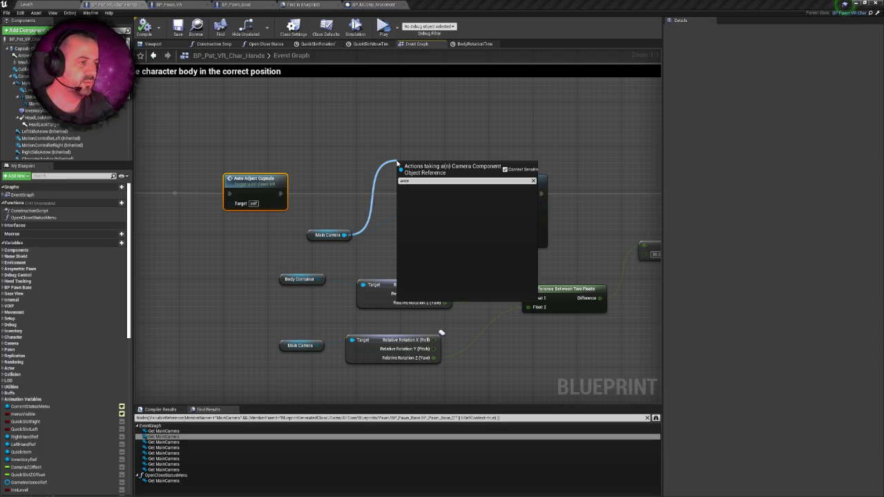
{"action": "key", "text": "BackSpace"}
{"action": "key", "text": "BackSpace"}
{"action": "key", "text": "BackSpace"}
{"action": "type", "text": "addre"}
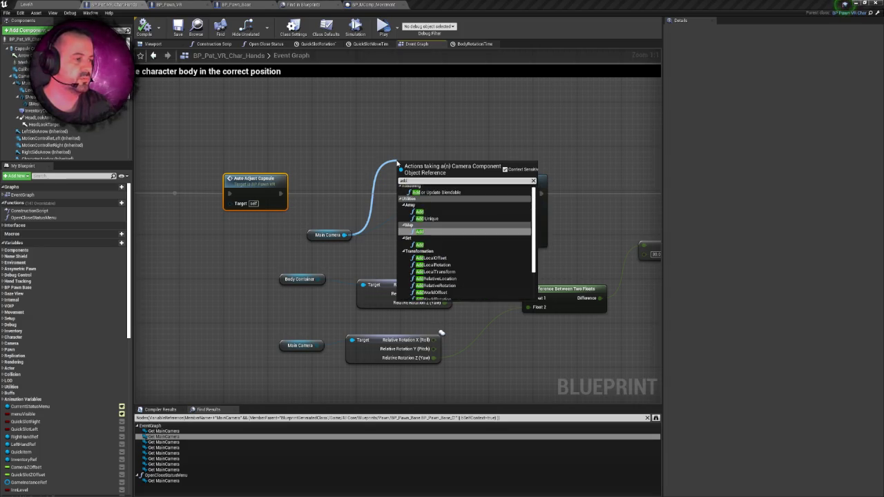
{"action": "left_click", "coordinate": [435, 201]}
{"action": "left_click_drag", "start_coordinate": [442, 163], "coordinate": [476, 104]}
{"action": "left_click", "coordinate": [449, 147]}
{"action": "type", "text": "100"}
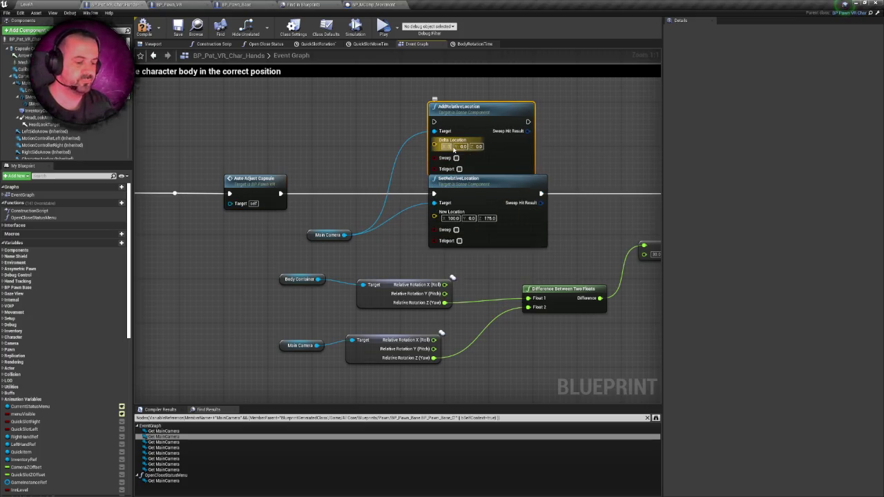
{"action": "left_click", "coordinate": [309, 199]}
Wire AddRelativeLocation between Auto Adjust Capsule and the Branch, and tidy its position.
{"action": "left_click_drag", "start_coordinate": [280, 193], "coordinate": [434, 126]}
{"action": "left_click_drag", "start_coordinate": [353, 134], "coordinate": [523, 206]}
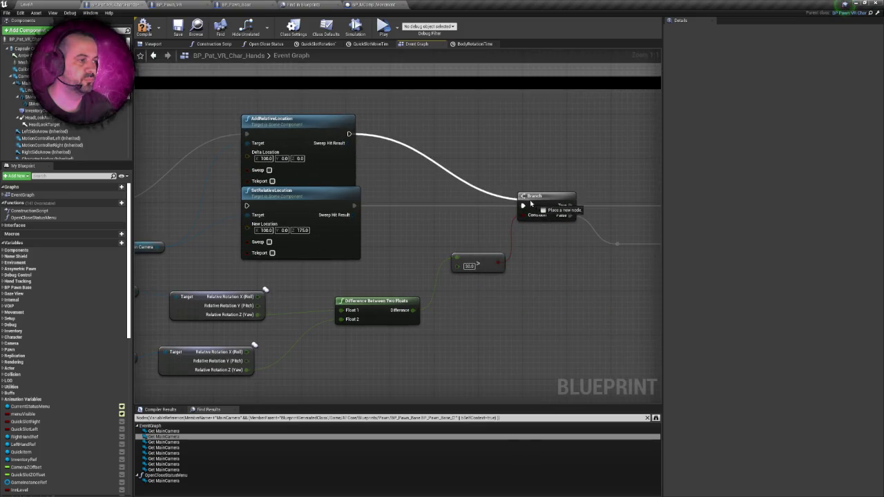
{"action": "left_click", "coordinate": [276, 119]}
{"action": "left_click_drag", "start_coordinate": [276, 118], "coordinate": [282, 108]}
{"action": "left_click", "coordinate": [418, 131]}
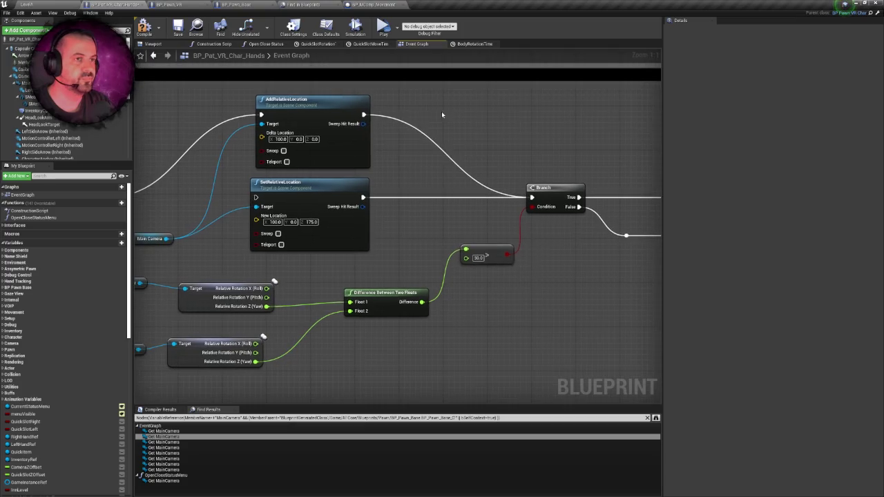
Compile the blueprint and launch the level in VR Preview.
{"action": "left_click", "coordinate": [144, 27]}
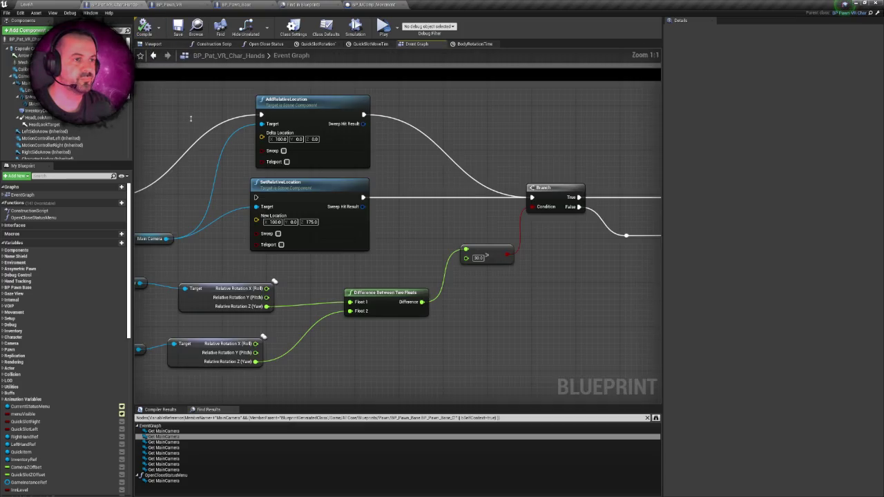
{"action": "left_click_drag", "start_coordinate": [174, 110], "coordinate": [238, 94]}
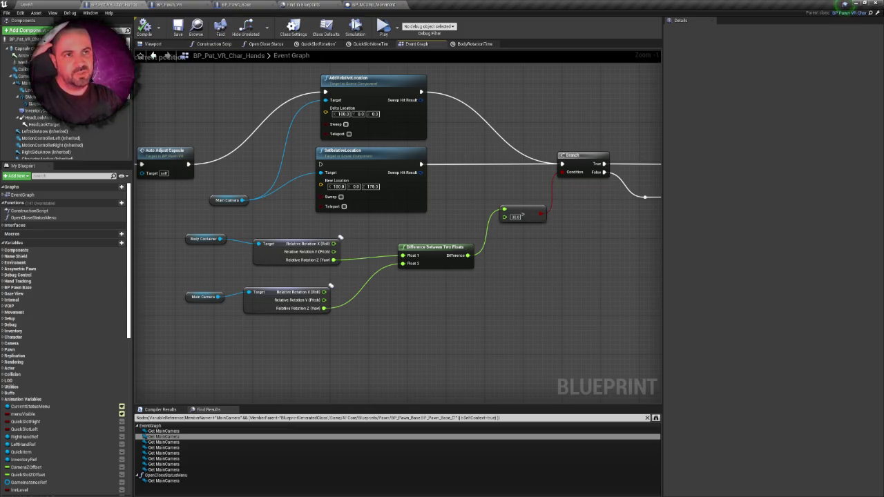
{"action": "mouse_move", "coordinate": [211, 129]}
{"action": "left_mouse_down"}
{"action": "mouse_move", "coordinate": [241, 131]}
{"action": "mouse_move", "coordinate": [257, 87]}
{"action": "left_mouse_up"}
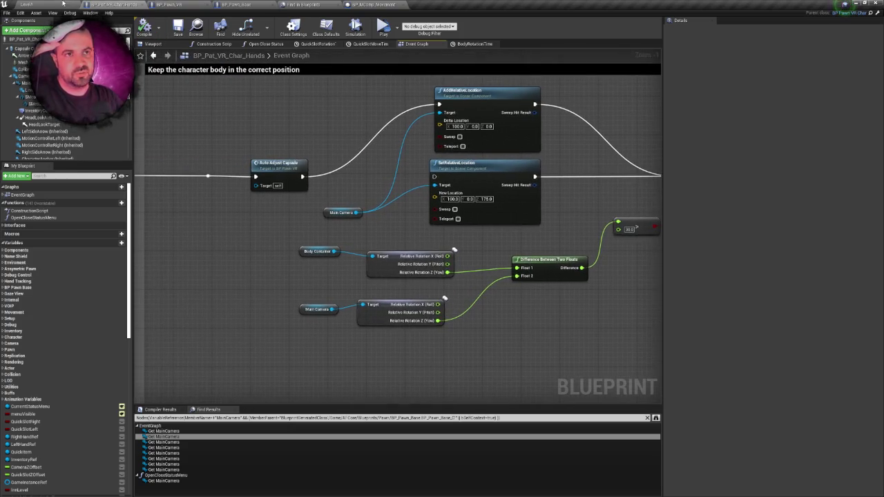
{"action": "left_click", "coordinate": [64, 3]}
{"action": "left_click", "coordinate": [521, 31]}
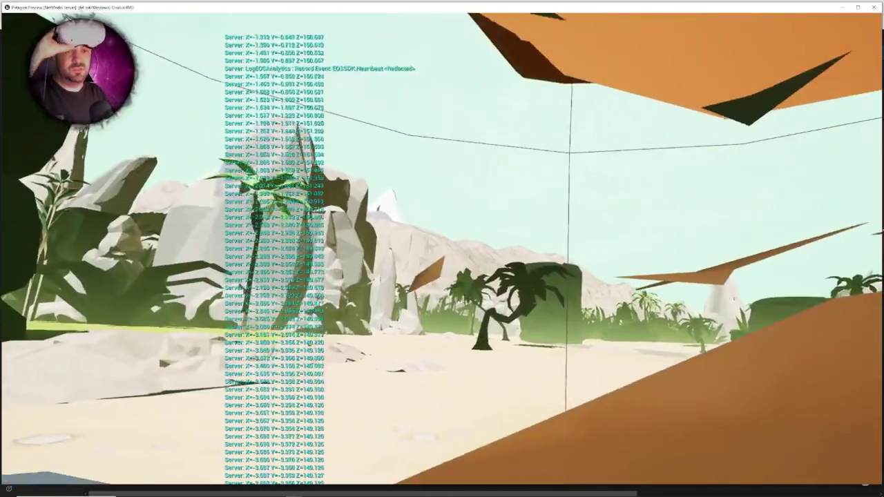
Stop the VR preview with Esc to return to the island level editor.
{"action": "key", "text": "Escape"}
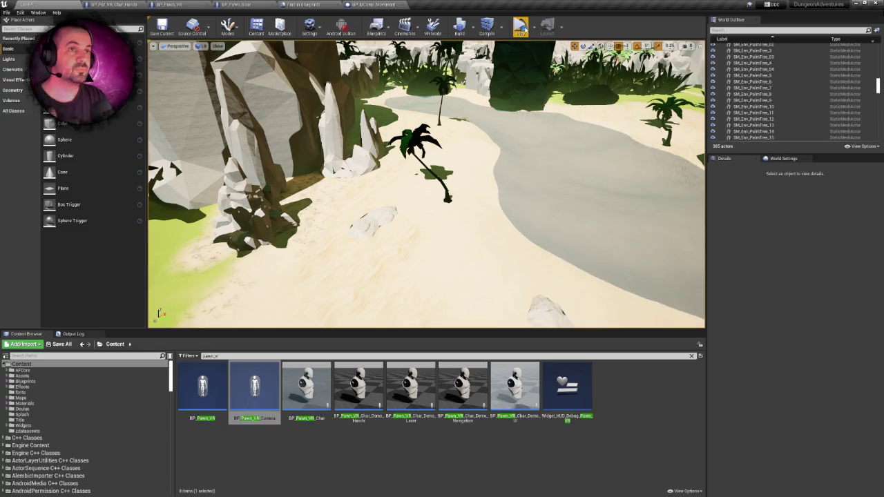
Delete the AddRelativeLocation, SetRelativeLocation and Main Camera nodes in BP_Pat_VR_Char_Hands.
{"action": "left_click", "coordinate": [117, 5]}
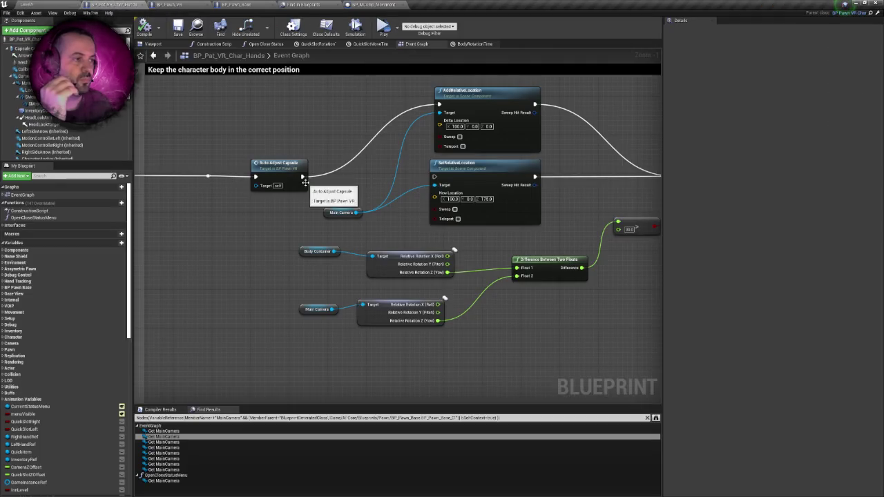
{"action": "scroll", "coordinate": [293, 218], "scroll_direction": "down", "scroll_amount": 2}
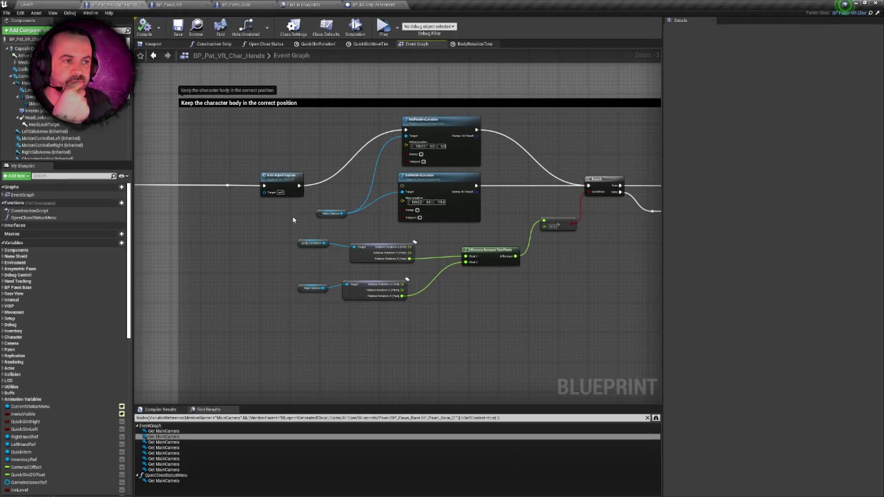
{"action": "mouse_move", "coordinate": [275, 215]}
{"action": "left_mouse_down"}
{"action": "mouse_move", "coordinate": [394, 197]}
{"action": "mouse_move", "coordinate": [552, 206]}
{"action": "left_mouse_up"}
{"action": "mouse_move", "coordinate": [385, 190]}
{"action": "left_mouse_down"}
{"action": "mouse_move", "coordinate": [469, 173]}
{"action": "mouse_move", "coordinate": [462, 173]}
{"action": "mouse_move", "coordinate": [606, 180]}
{"action": "mouse_move", "coordinate": [599, 192]}
{"action": "mouse_move", "coordinate": [435, 195]}
{"action": "mouse_move", "coordinate": [296, 177]}
{"action": "mouse_move", "coordinate": [200, 178]}
{"action": "left_mouse_up"}
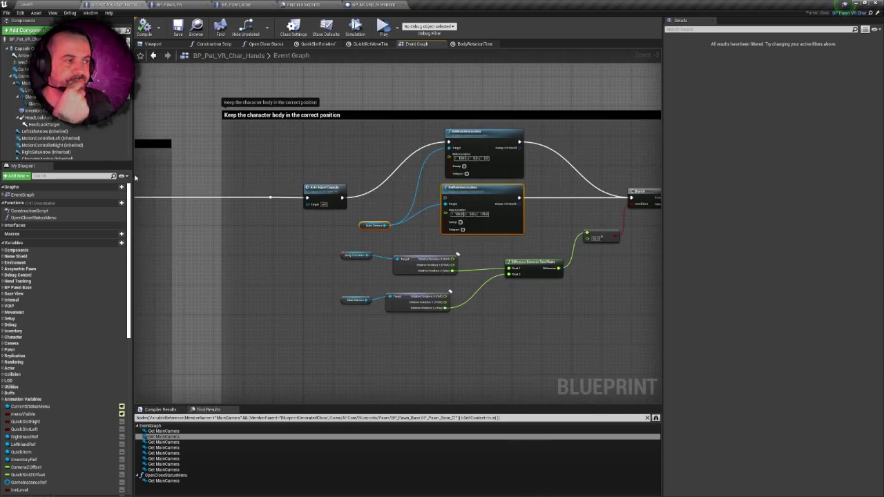
{"action": "mouse_move", "coordinate": [400, 189]}
{"action": "left_mouse_down"}
{"action": "mouse_move", "coordinate": [328, 164]}
{"action": "mouse_move", "coordinate": [438, 199]}
{"action": "mouse_move", "coordinate": [513, 178]}
{"action": "left_mouse_up"}
{"action": "key", "text": "Delete"}
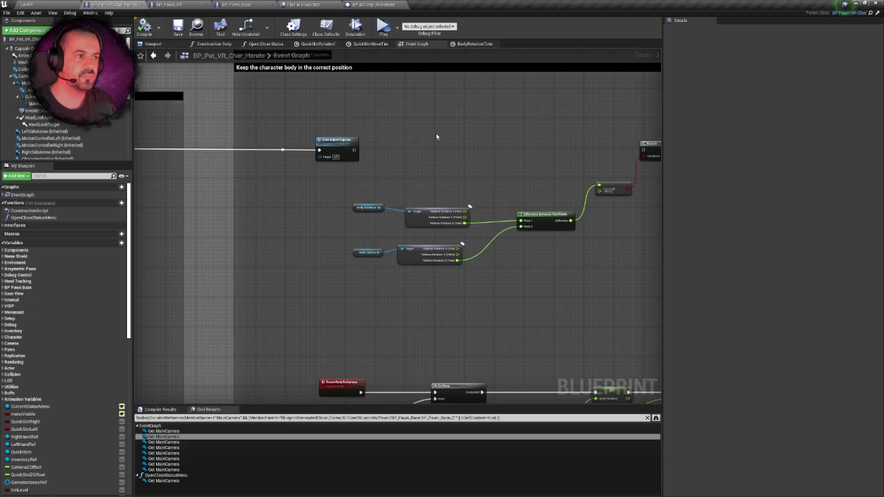
Reconnect Auto Adjust Capsule's execution directly to the Branch, then go to BP_Pawn_VR.
{"action": "left_click_drag", "start_coordinate": [436, 136], "coordinate": [360, 144]}
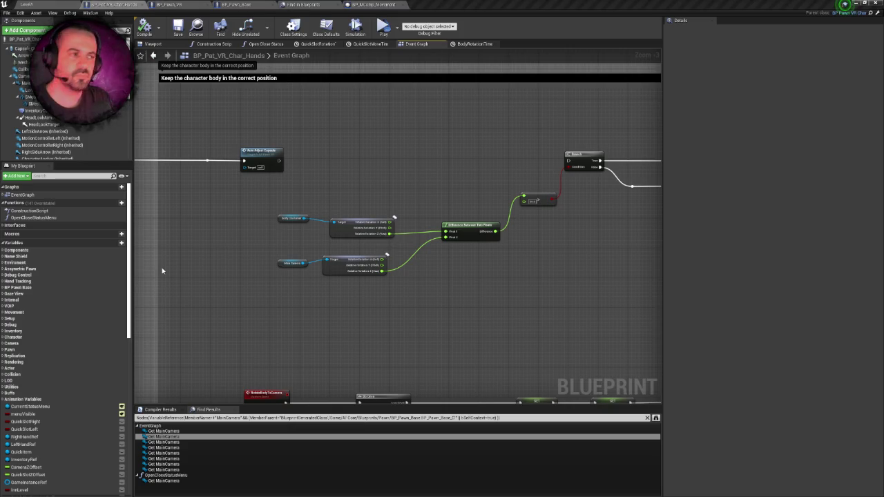
{"action": "mouse_move", "coordinate": [468, 171]}
{"action": "left_mouse_down"}
{"action": "mouse_move", "coordinate": [495, 164]}
{"action": "mouse_move", "coordinate": [494, 171]}
{"action": "mouse_move", "coordinate": [375, 166]}
{"action": "mouse_move", "coordinate": [513, 152]}
{"action": "mouse_move", "coordinate": [428, 165]}
{"action": "left_mouse_up"}
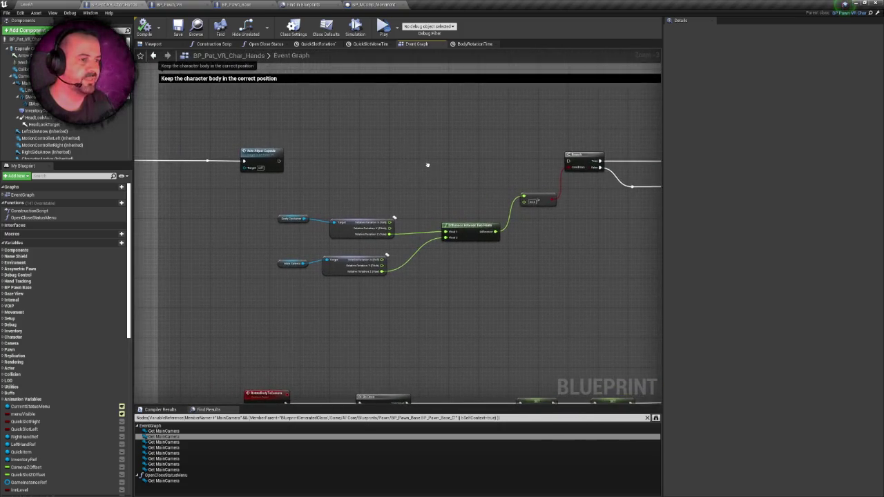
{"action": "left_click_drag", "start_coordinate": [279, 162], "coordinate": [571, 162]}
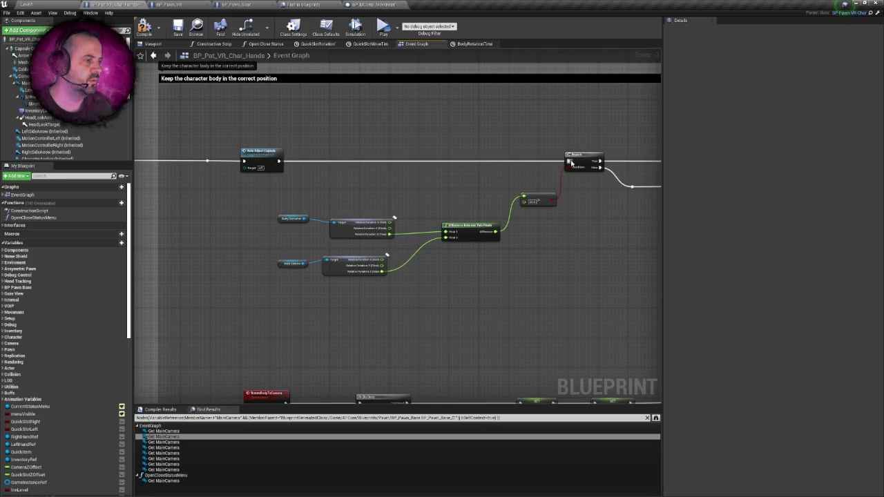
{"action": "left_click_drag", "start_coordinate": [513, 171], "coordinate": [610, 156]}
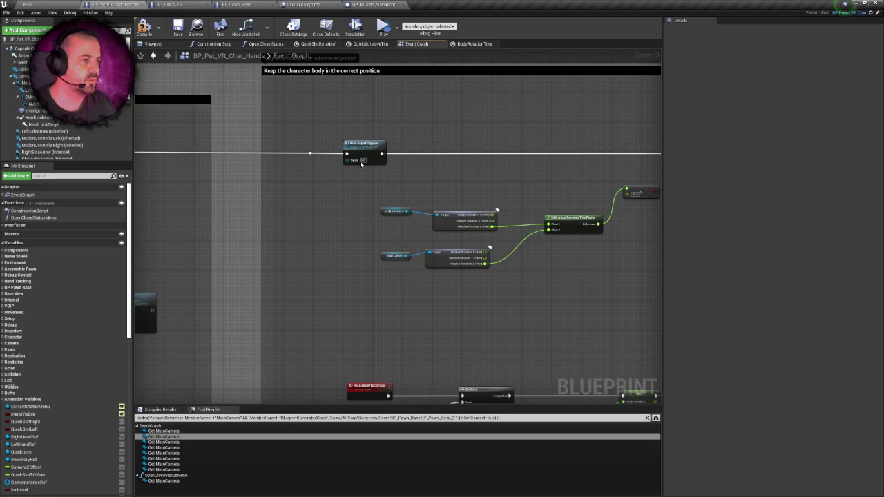
{"action": "left_click_drag", "start_coordinate": [346, 163], "coordinate": [240, 169]}
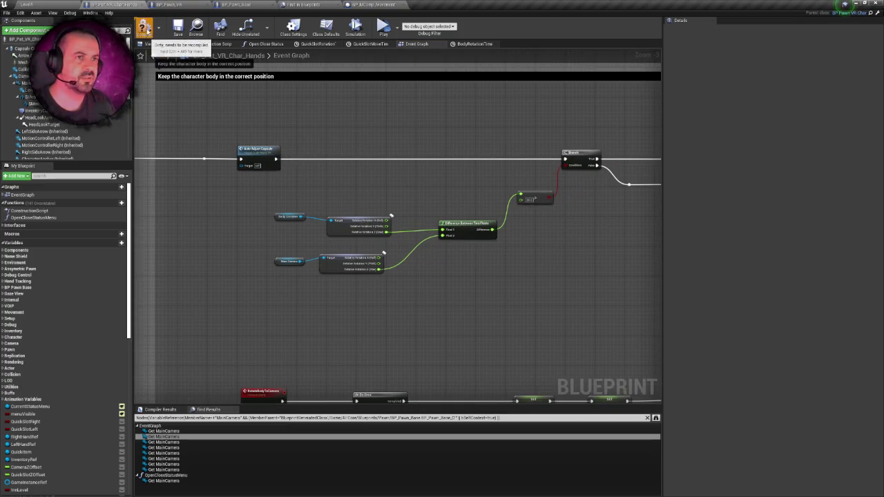
{"action": "mouse_move", "coordinate": [261, 116]}
{"action": "left_mouse_down"}
{"action": "mouse_move", "coordinate": [339, 114]}
{"action": "mouse_move", "coordinate": [378, 176]}
{"action": "left_mouse_up"}
{"action": "left_click_drag", "start_coordinate": [432, 161], "coordinate": [383, 161]}
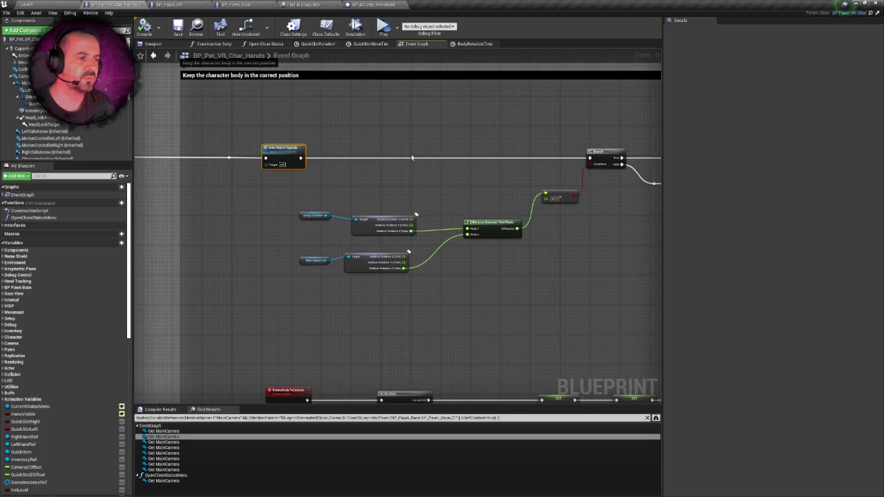
{"action": "left_click", "coordinate": [181, 4]}
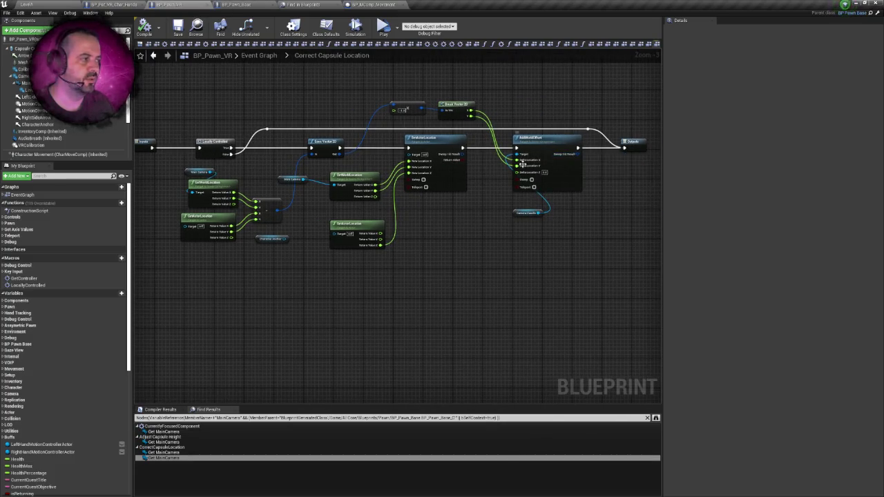
Look over the Correct Capsule Location graph, then return to BP_Pat_VR_Char_Hands' event graph.
{"action": "left_click_drag", "start_coordinate": [254, 130], "coordinate": [378, 129]}
{"action": "scroll", "coordinate": [346, 120], "scroll_direction": "up", "scroll_amount": 1}
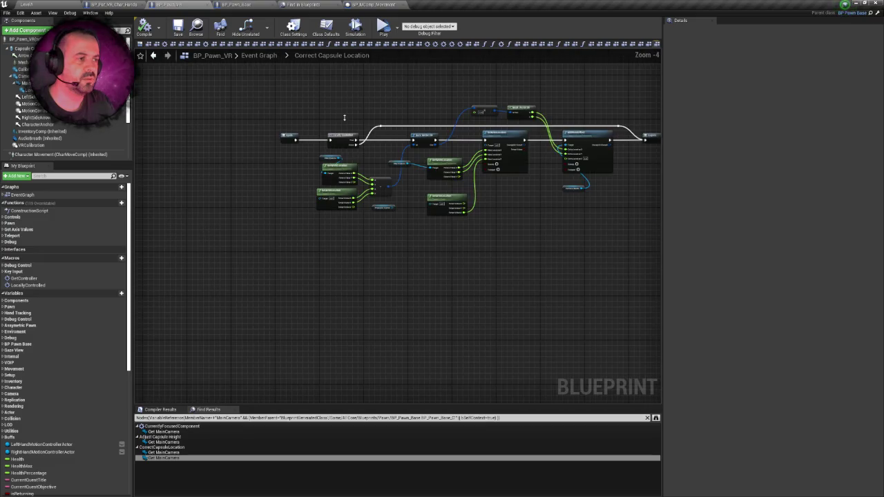
{"action": "scroll", "coordinate": [346, 120], "scroll_direction": "up", "scroll_amount": 1}
{"action": "right_click", "coordinate": [346, 120]}
{"action": "left_click", "coordinate": [335, 116]}
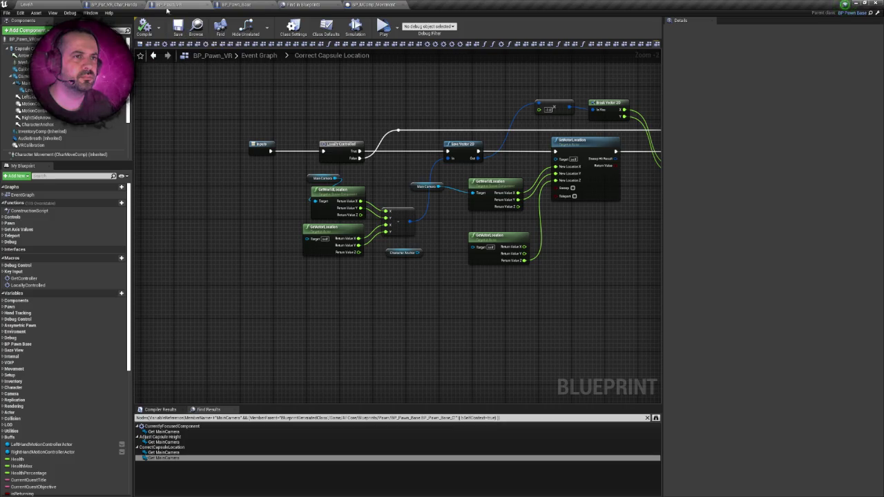
{"action": "left_click", "coordinate": [138, 4]}
{"action": "left_click", "coordinate": [169, 4]}
{"action": "left_click", "coordinate": [114, 4]}
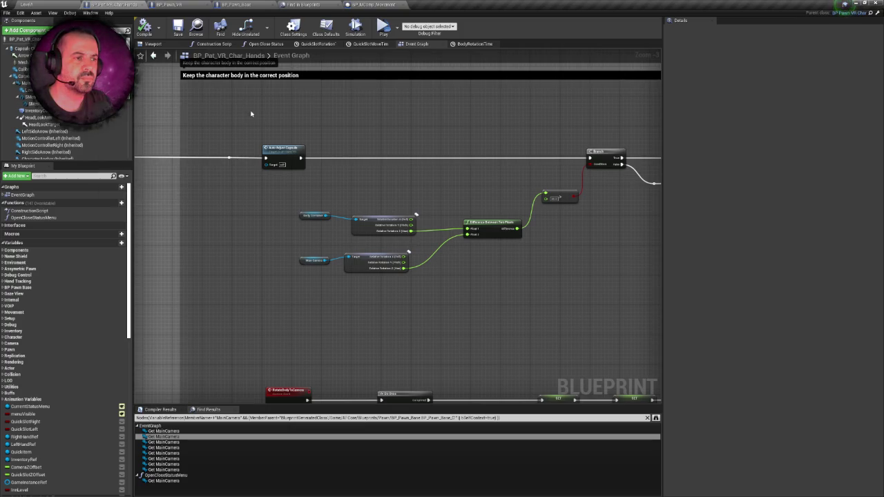
{"action": "left_click_drag", "start_coordinate": [344, 132], "coordinate": [386, 160]}
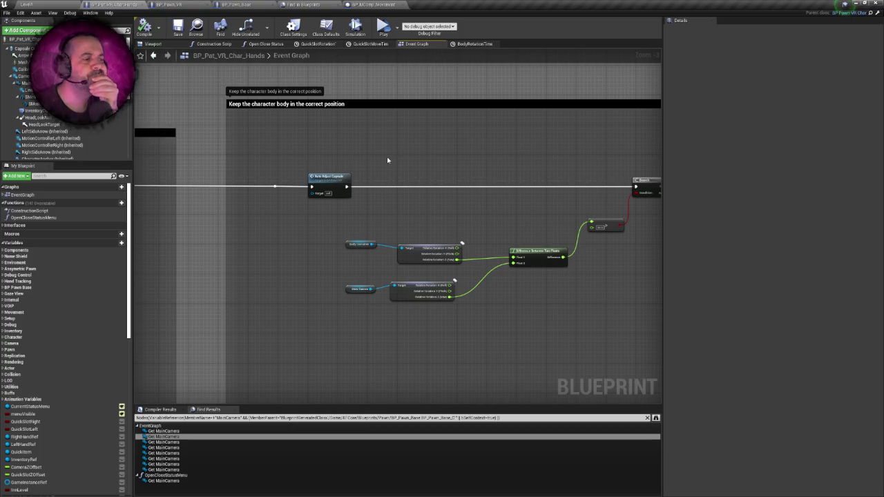
In BP_Pawn_VR, find references to CharacterAnchor and inspect the AddWorldOffset and Outputs nodes.
{"action": "left_click", "coordinate": [169, 4]}
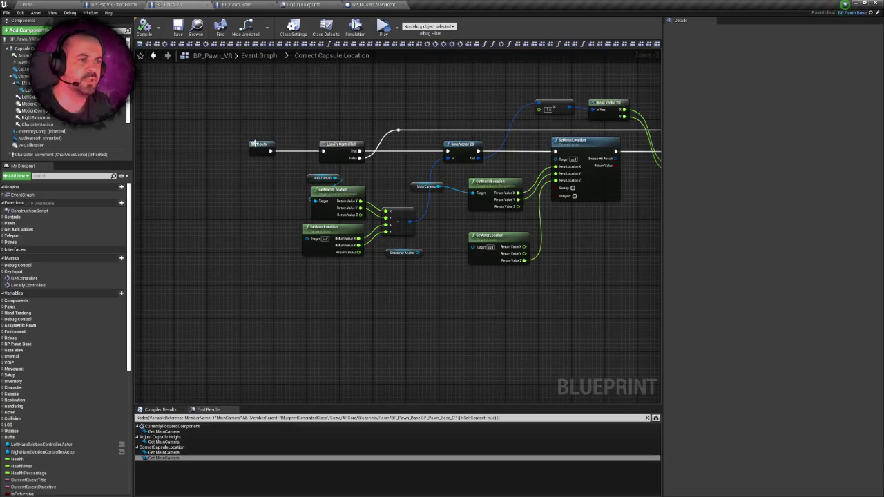
{"action": "scroll", "coordinate": [66, 104], "scroll_direction": "down", "scroll_amount": 2}
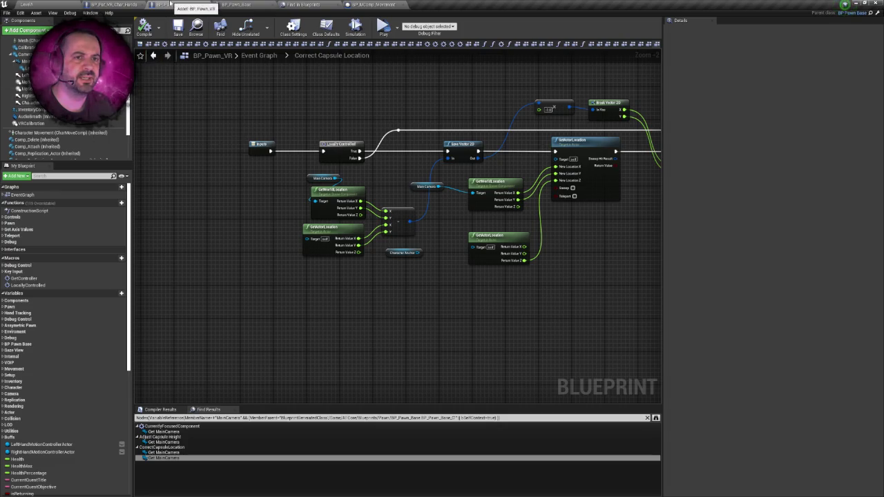
{"action": "left_click", "coordinate": [31, 102]}
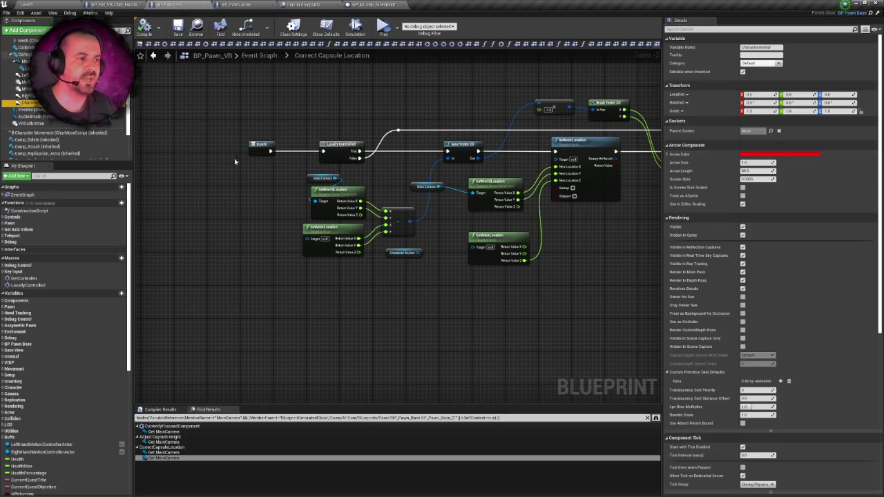
{"action": "left_click_drag", "start_coordinate": [258, 164], "coordinate": [216, 153]}
{"action": "right_click", "coordinate": [43, 105]}
{"action": "mouse_move", "coordinate": [97, 114]}
{"action": "left_click", "coordinate": [69, 109]}
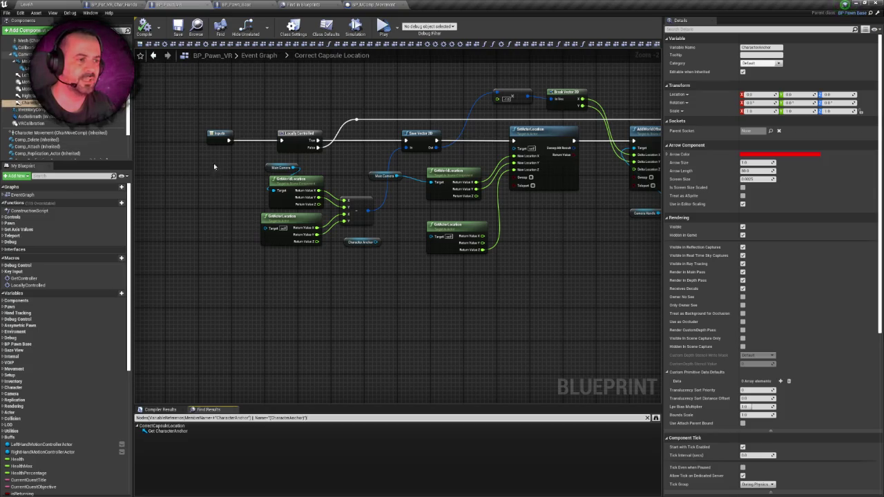
{"action": "scroll", "coordinate": [404, 239], "scroll_direction": "up", "scroll_amount": 2}
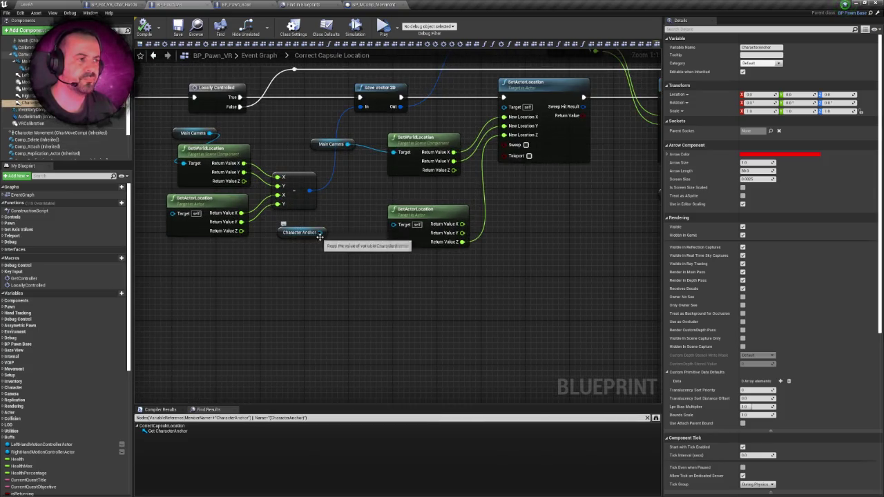
{"action": "left_click_drag", "start_coordinate": [381, 197], "coordinate": [348, 201]}
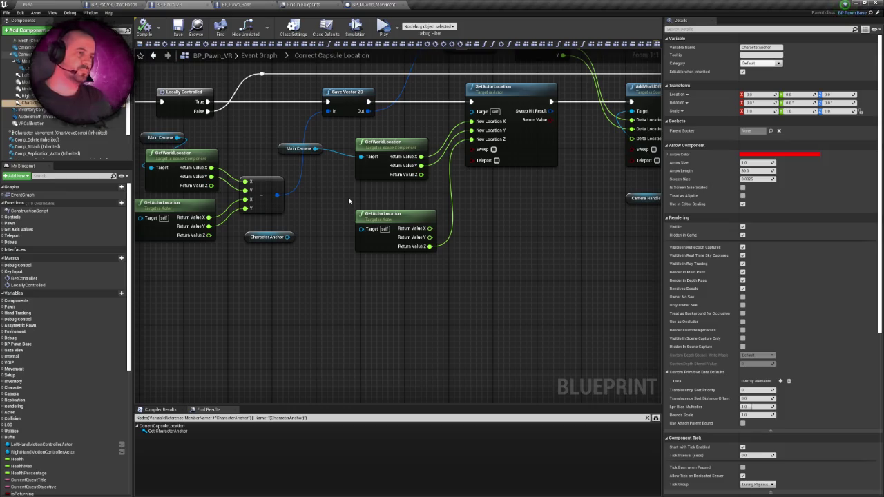
{"action": "left_click_drag", "start_coordinate": [349, 201], "coordinate": [227, 229]}
{"action": "left_click_drag", "start_coordinate": [422, 195], "coordinate": [331, 222]}
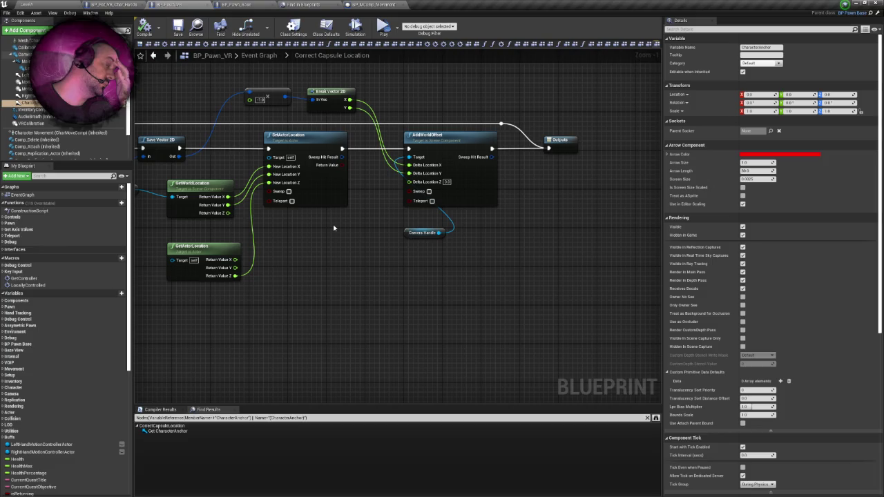
Compare BP_Pat_VR_Char_Hands' Auto Adjust Capsule section with the character in the Viewport.
{"action": "left_click", "coordinate": [111, 4]}
{"action": "left_click", "coordinate": [169, 4]}
{"action": "left_click", "coordinate": [111, 4]}
{"action": "left_click_drag", "start_coordinate": [358, 155], "coordinate": [377, 161]}
{"action": "left_click_drag", "start_coordinate": [360, 190], "coordinate": [279, 187]}
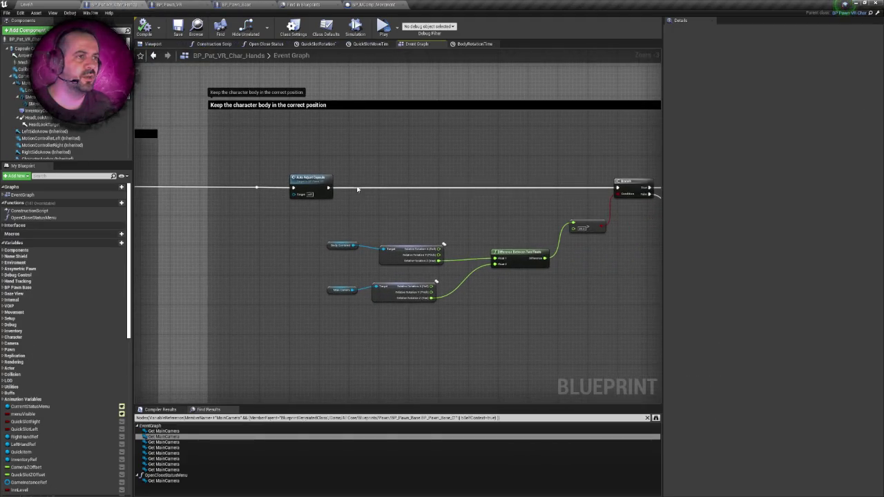
{"action": "left_click", "coordinate": [153, 44]}
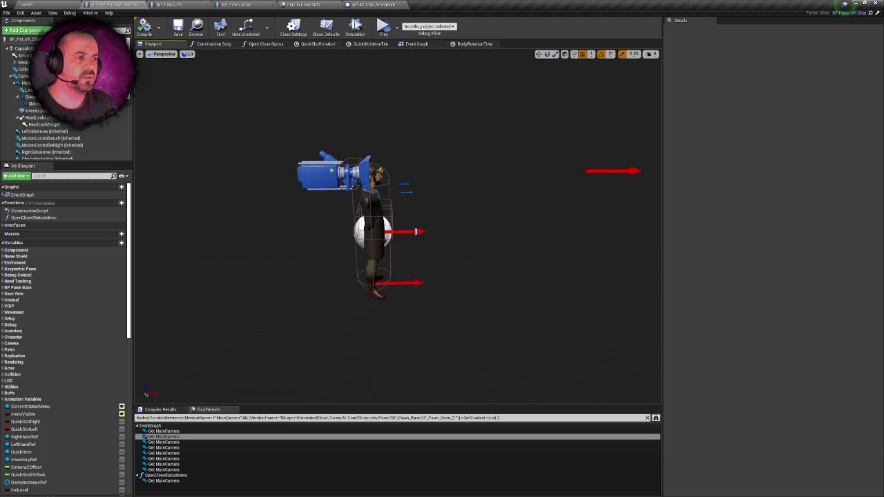
{"action": "left_click", "coordinate": [416, 44]}
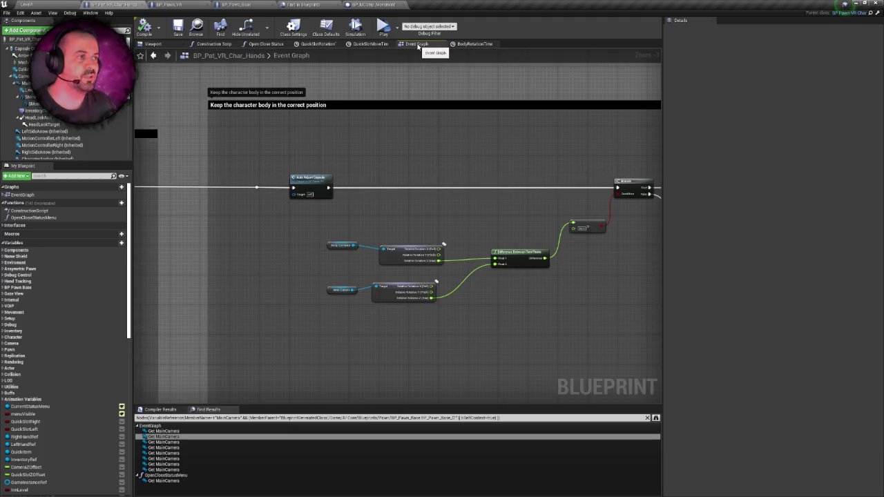
{"action": "mouse_move", "coordinate": [410, 172]}
{"action": "left_mouse_down"}
{"action": "mouse_move", "coordinate": [327, 168]}
{"action": "mouse_move", "coordinate": [489, 169]}
{"action": "left_mouse_up"}
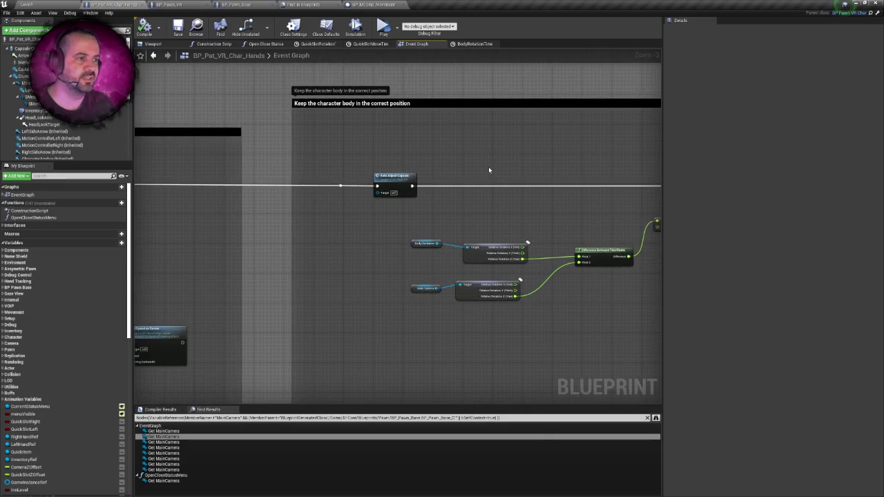
{"action": "scroll", "coordinate": [488, 166], "scroll_direction": "up", "scroll_amount": 3}
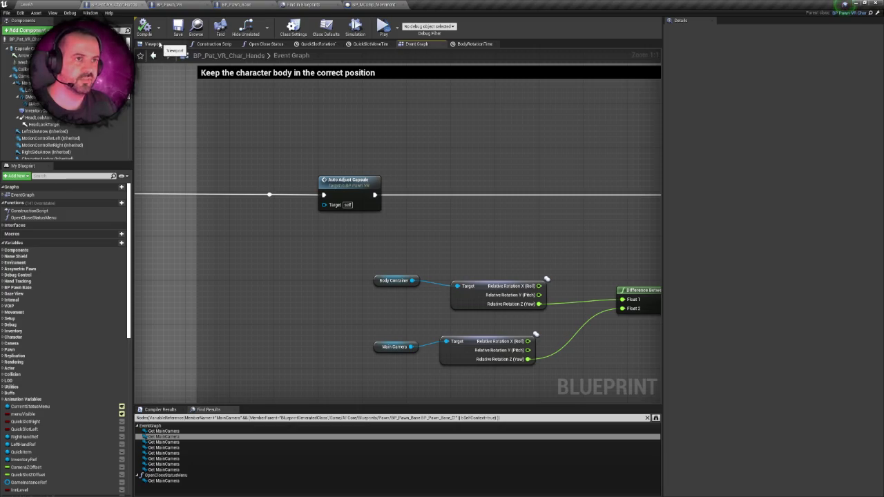
{"action": "left_click", "coordinate": [157, 44]}
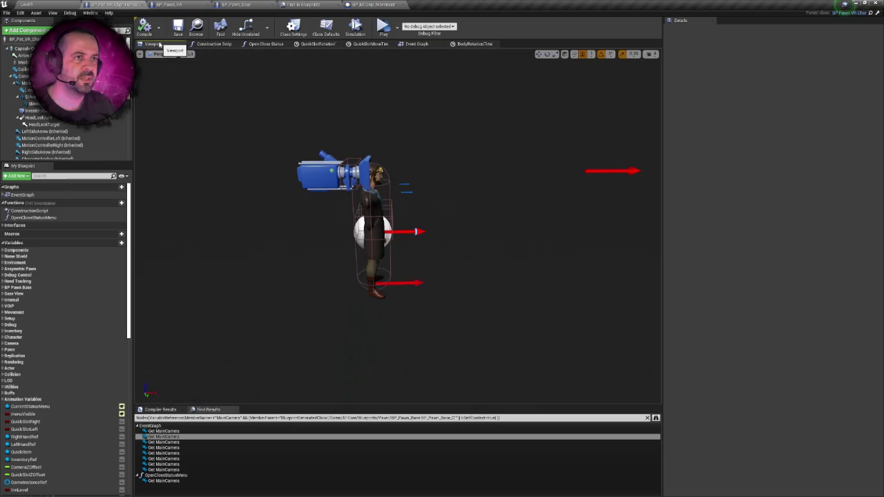
{"action": "left_click", "coordinate": [418, 44]}
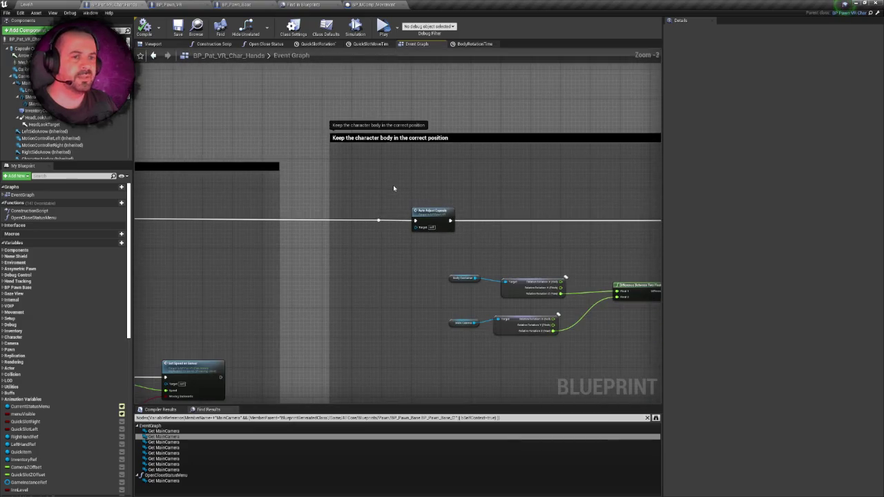
Check the On Tick camera-height section, then navigate to the Restore Camera Height area.
{"action": "scroll", "coordinate": [220, 97], "scroll_direction": "down", "scroll_amount": 3}
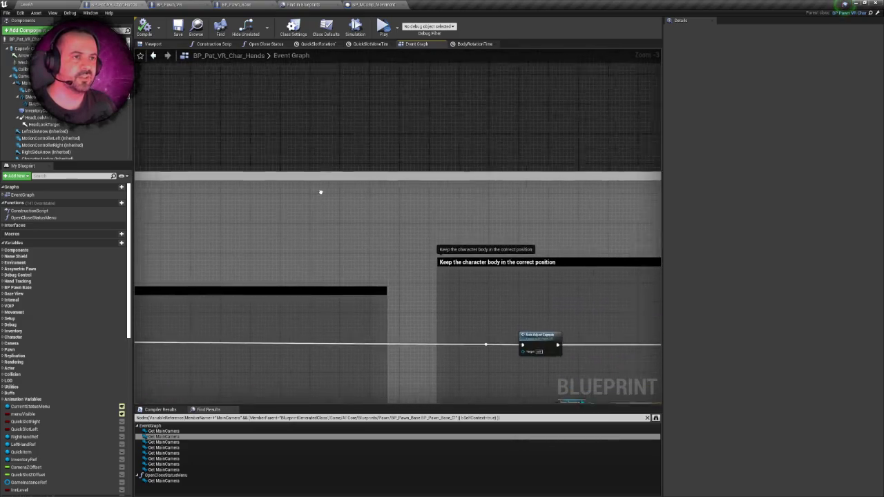
{"action": "left_click_drag", "start_coordinate": [232, 110], "coordinate": [460, 178]}
{"action": "left_click_drag", "start_coordinate": [243, 92], "coordinate": [380, 162]}
{"action": "mouse_move", "coordinate": [283, 98]}
{"action": "left_mouse_down"}
{"action": "mouse_move", "coordinate": [241, 166]}
{"action": "mouse_move", "coordinate": [198, 202]}
{"action": "left_mouse_up"}
{"action": "left_click", "coordinate": [154, 44]}
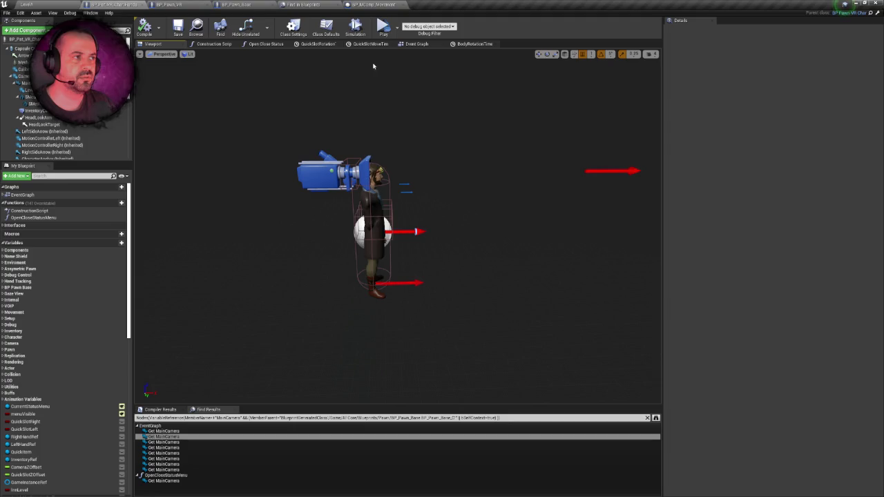
{"action": "left_click", "coordinate": [415, 45]}
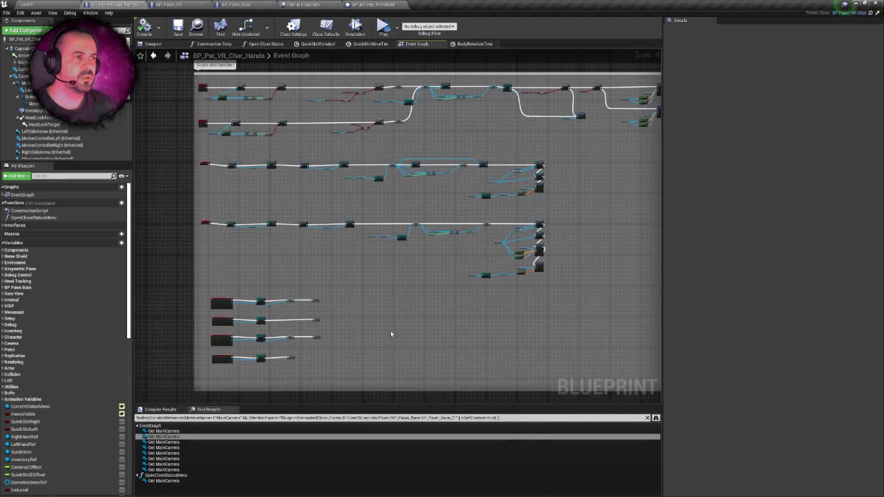
{"action": "mouse_move", "coordinate": [340, 170]}
{"action": "left_mouse_down"}
{"action": "mouse_move", "coordinate": [251, 243]}
{"action": "mouse_move", "coordinate": [296, 349]}
{"action": "mouse_move", "coordinate": [422, 378]}
{"action": "left_mouse_up"}
{"action": "scroll", "coordinate": [278, 181], "scroll_direction": "up", "scroll_amount": 1}
{"action": "left_click_drag", "start_coordinate": [278, 182], "coordinate": [316, 251]}
{"action": "scroll", "coordinate": [315, 251], "scroll_direction": "up", "scroll_amount": 5}
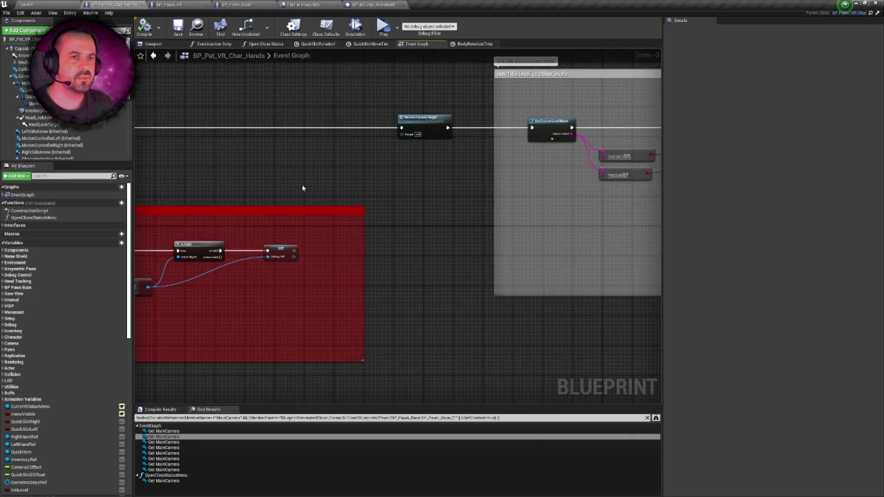
Drop a Mesh reference into the graph and add a Hide Bone by Name node from it.
{"action": "left_click_drag", "start_coordinate": [23, 62], "coordinate": [207, 83]}
{"action": "scroll", "coordinate": [289, 131], "scroll_direction": "up", "scroll_amount": 1}
{"action": "mouse_move", "coordinate": [280, 127]}
{"action": "left_mouse_down"}
{"action": "mouse_move", "coordinate": [340, 140]}
{"action": "mouse_move", "coordinate": [332, 133]}
{"action": "left_mouse_up"}
{"action": "type", "text": "hid"}
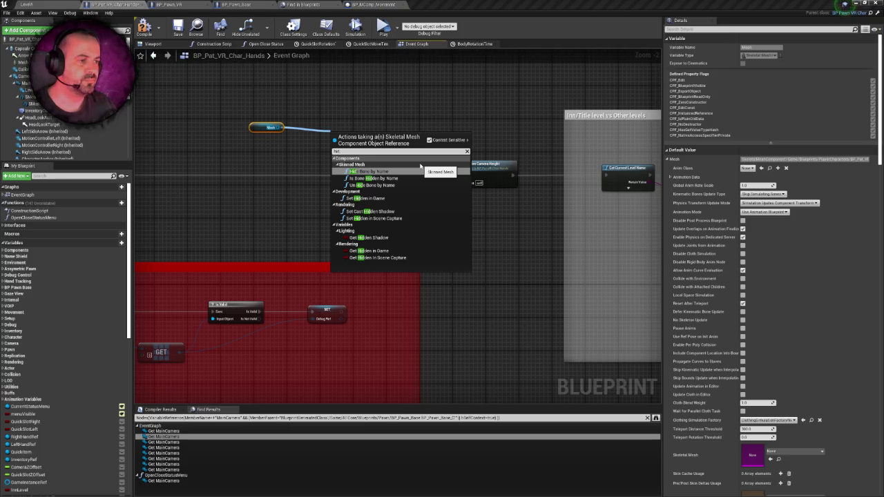
{"action": "left_click", "coordinate": [386, 171]}
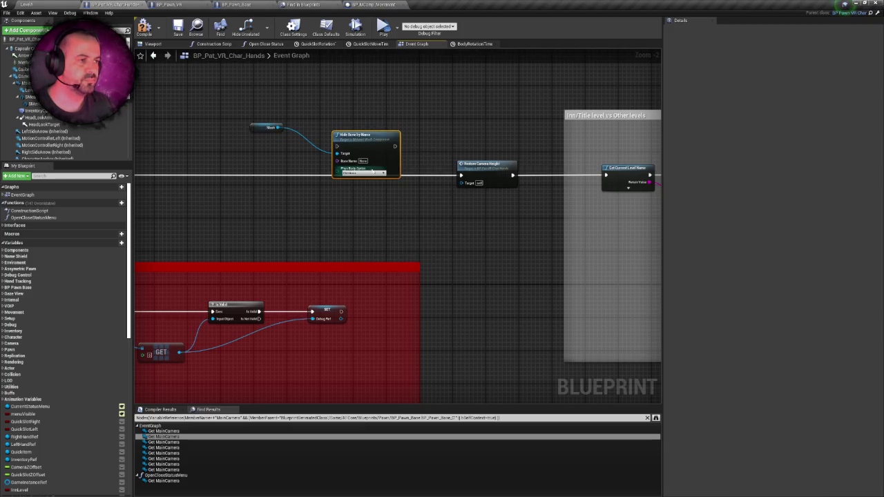
{"action": "scroll", "coordinate": [311, 161], "scroll_direction": "up", "scroll_amount": 2}
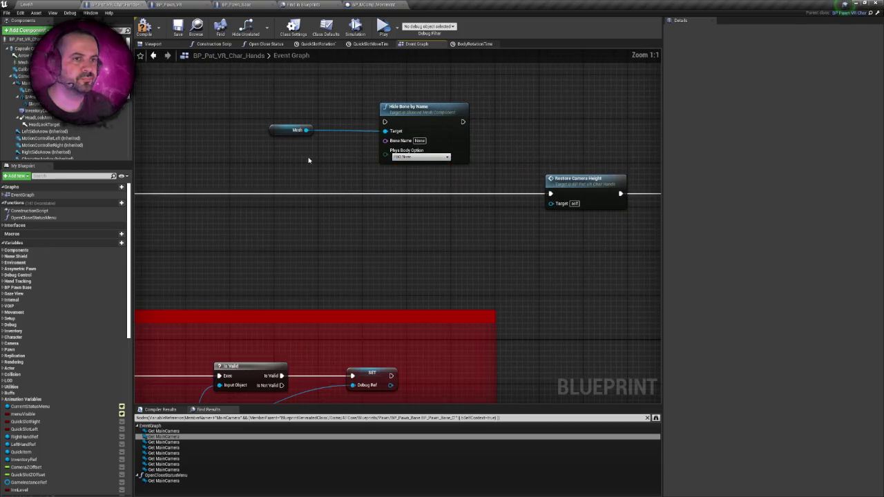
{"action": "left_click", "coordinate": [153, 44]}
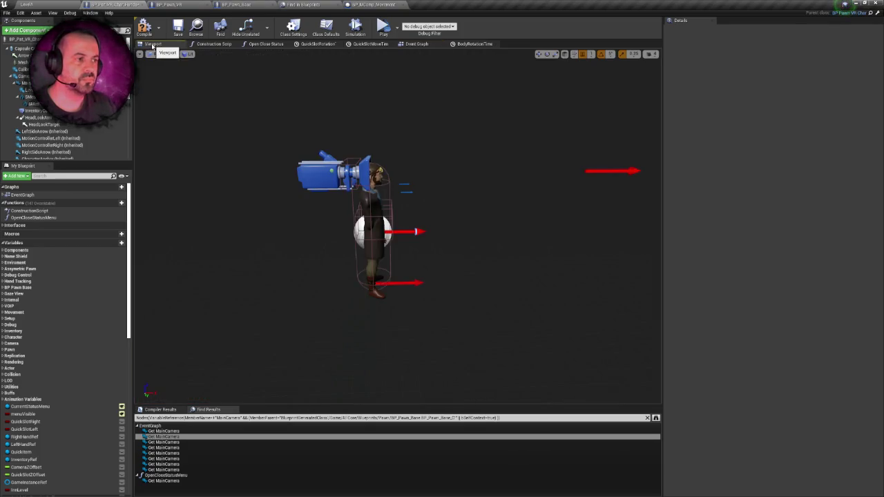
Orbit and zoom around the character's torso and head, then survey the Event Graph again.
{"action": "left_click_drag", "start_coordinate": [294, 75], "coordinate": [353, 76]}
{"action": "scroll", "coordinate": [353, 77], "scroll_direction": "up", "scroll_amount": 5}
{"action": "scroll", "coordinate": [398, 227], "scroll_direction": "down", "scroll_amount": 5}
{"action": "scroll", "coordinate": [398, 227], "scroll_direction": "up", "scroll_amount": 4}
{"action": "scroll", "coordinate": [398, 227], "scroll_direction": "down", "scroll_amount": 4}
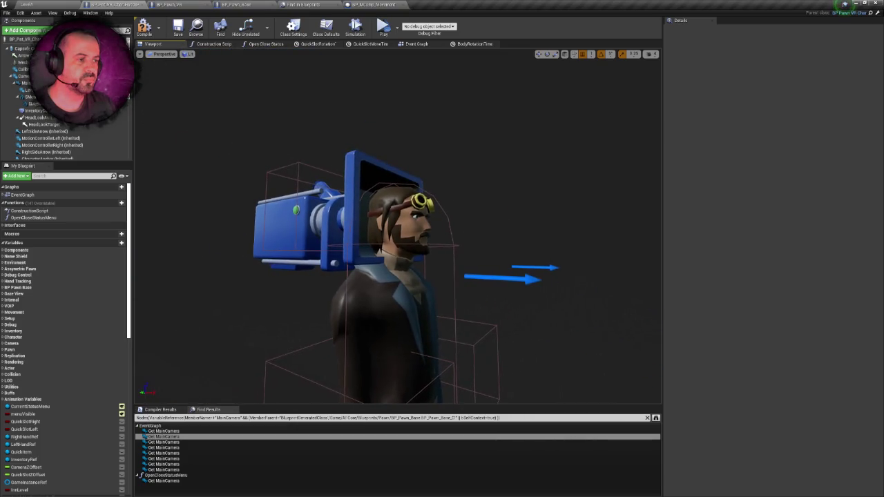
{"action": "mouse_move", "coordinate": [398, 226]}
{"action": "left_mouse_down"}
{"action": "mouse_move", "coordinate": [421, 228]}
{"action": "mouse_move", "coordinate": [393, 226]}
{"action": "left_mouse_up"}
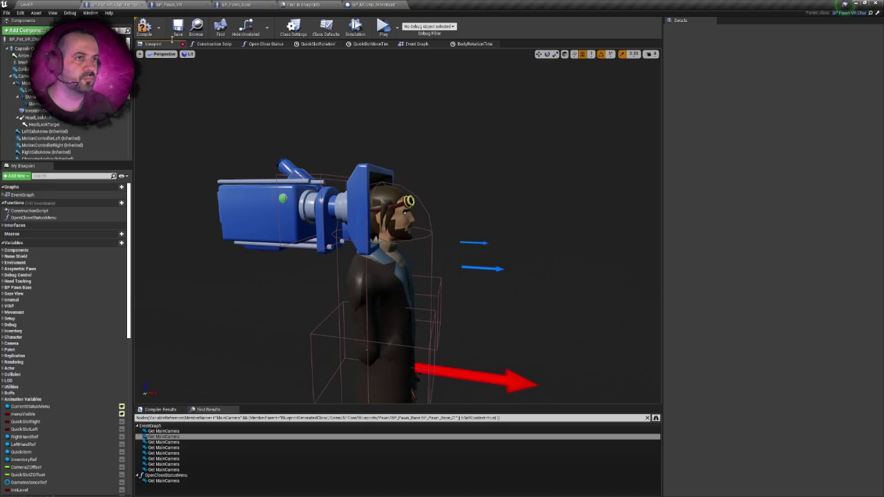
{"action": "left_click", "coordinate": [418, 44]}
{"action": "scroll", "coordinate": [313, 125], "scroll_direction": "down", "scroll_amount": 2}
{"action": "left_click_drag", "start_coordinate": [383, 149], "coordinate": [245, 151]}
{"action": "scroll", "coordinate": [245, 150], "scroll_direction": "down", "scroll_amount": 1}
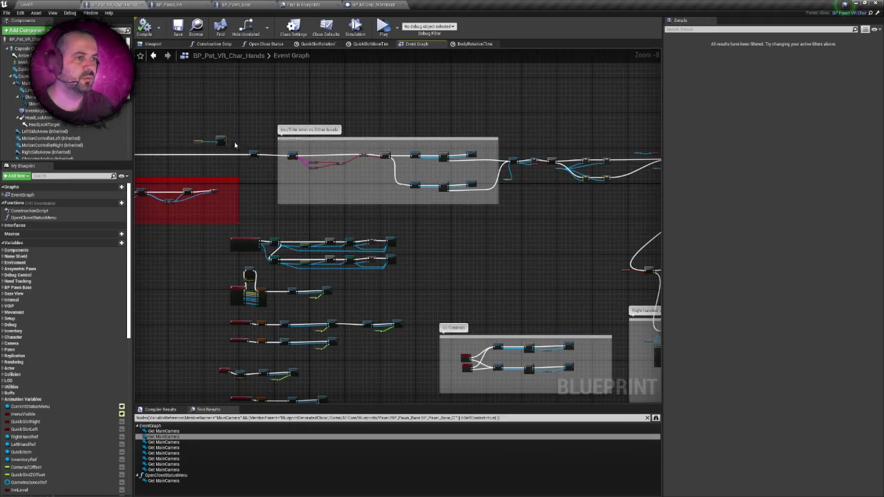
{"action": "left_click_drag", "start_coordinate": [521, 234], "coordinate": [313, 217]}
{"action": "mouse_move", "coordinate": [458, 146]}
{"action": "left_mouse_down"}
{"action": "mouse_move", "coordinate": [228, 188]}
{"action": "mouse_move", "coordinate": [268, 204]}
{"action": "mouse_move", "coordinate": [357, 303]}
{"action": "mouse_move", "coordinate": [306, 346]}
{"action": "left_mouse_up"}
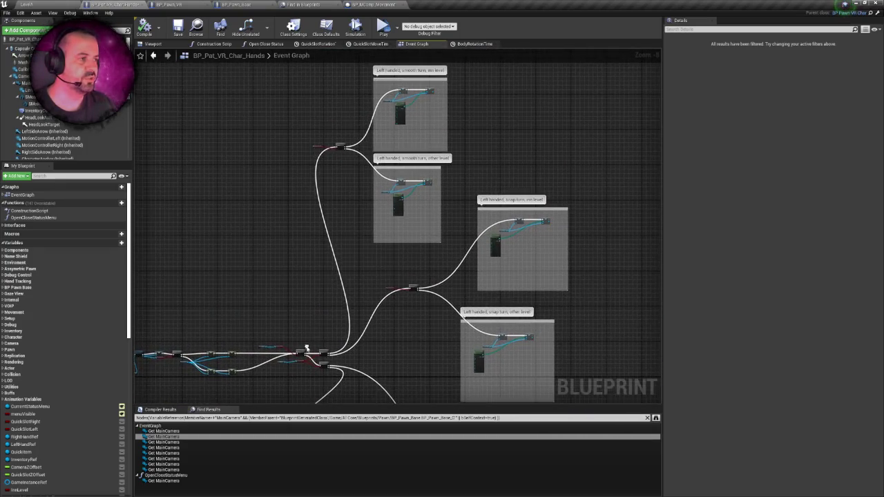
{"action": "mouse_move", "coordinate": [366, 292]}
{"action": "left_mouse_down"}
{"action": "mouse_move", "coordinate": [337, 228]}
{"action": "mouse_move", "coordinate": [336, 160]}
{"action": "mouse_move", "coordinate": [358, 76]}
{"action": "mouse_move", "coordinate": [398, 22]}
{"action": "left_mouse_up"}
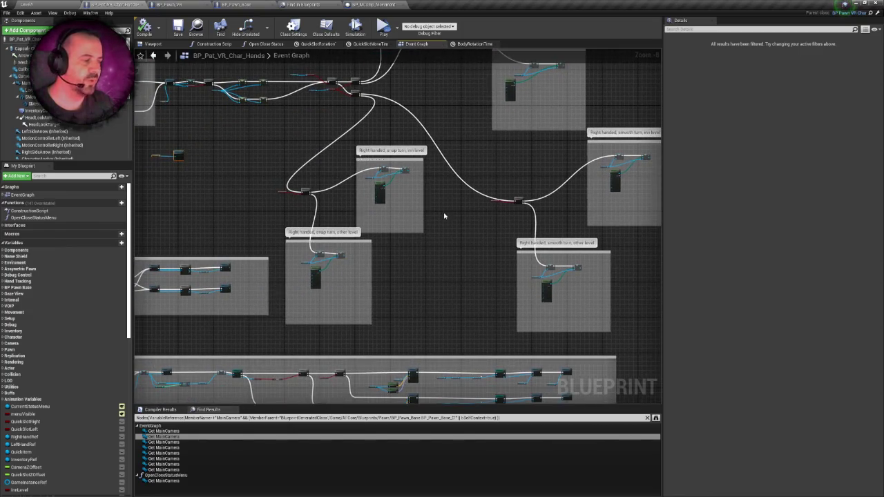
{"action": "left_click_drag", "start_coordinate": [444, 217], "coordinate": [604, 244]}
{"action": "scroll", "coordinate": [529, 219], "scroll_direction": "up", "scroll_amount": 1}
{"action": "left_click_drag", "start_coordinate": [479, 203], "coordinate": [578, 226]}
{"action": "scroll", "coordinate": [431, 199], "scroll_direction": "up", "scroll_amount": 1}
{"action": "left_click_drag", "start_coordinate": [431, 198], "coordinate": [639, 199]}
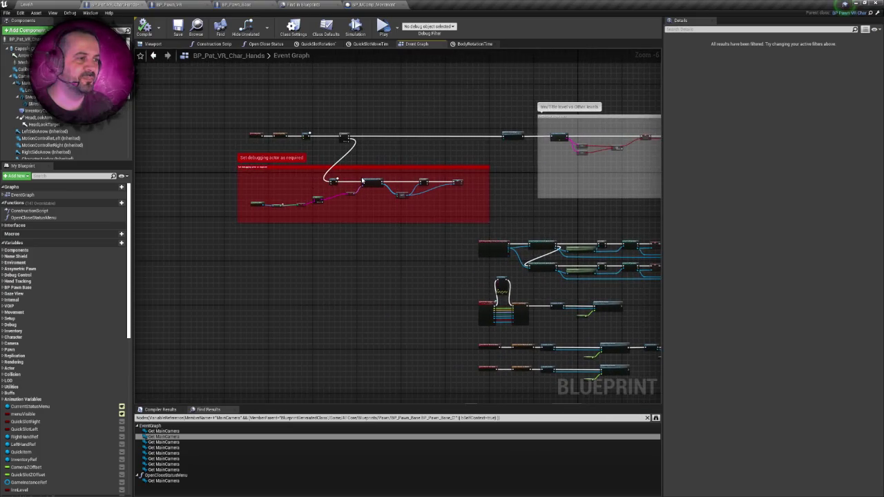
{"action": "mouse_move", "coordinate": [391, 181]}
{"action": "left_mouse_down"}
{"action": "mouse_move", "coordinate": [420, 159]}
{"action": "mouse_move", "coordinate": [378, 166]}
{"action": "mouse_move", "coordinate": [346, 186]}
{"action": "left_mouse_up"}
{"action": "left_click_drag", "start_coordinate": [252, 92], "coordinate": [405, 144]}
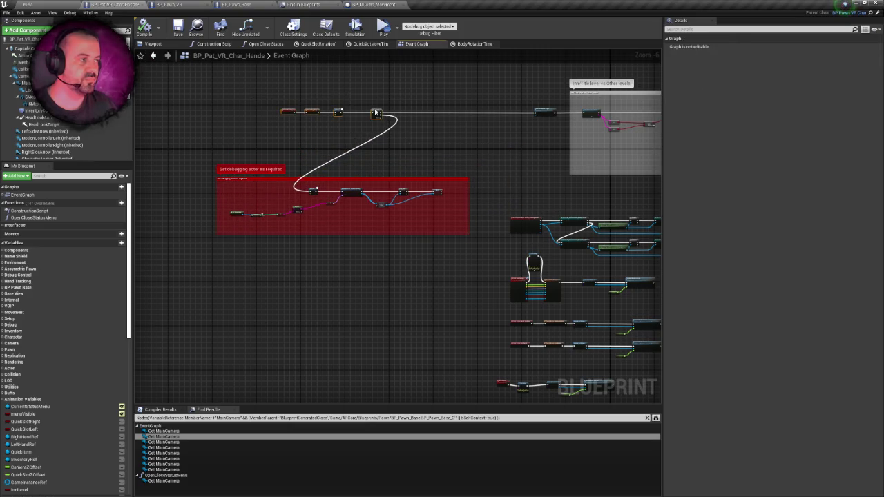
{"action": "left_click_drag", "start_coordinate": [375, 112], "coordinate": [313, 112]}
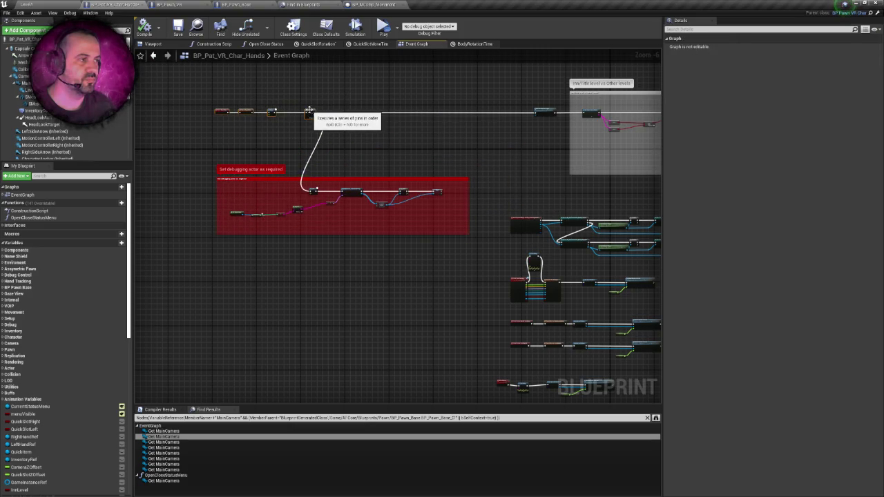
{"action": "scroll", "coordinate": [414, 131], "scroll_direction": "up", "scroll_amount": 2}
{"action": "scroll", "coordinate": [414, 131], "scroll_direction": "down", "scroll_amount": 4}
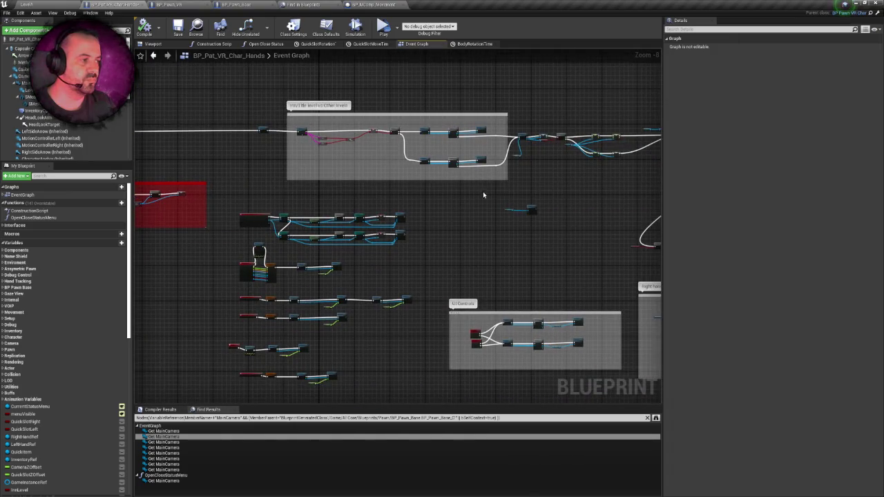
{"action": "left_click_drag", "start_coordinate": [536, 212], "coordinate": [188, 119]}
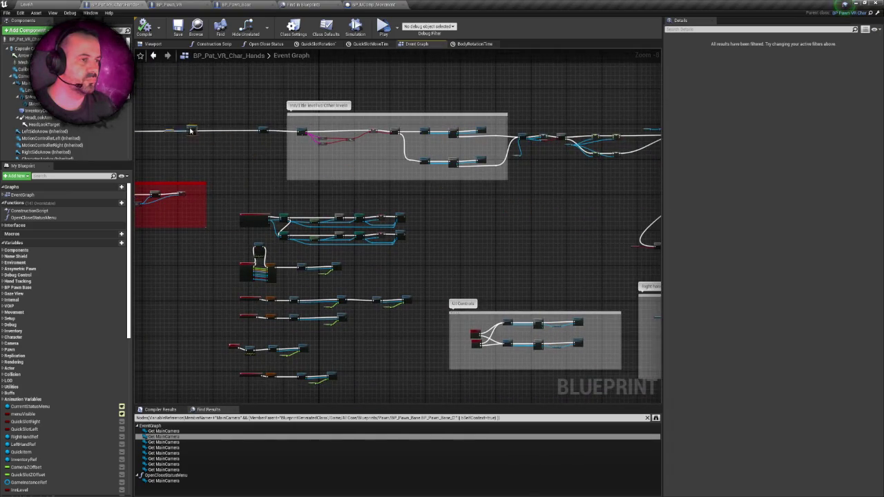
{"action": "scroll", "coordinate": [188, 119], "scroll_direction": "up", "scroll_amount": 5}
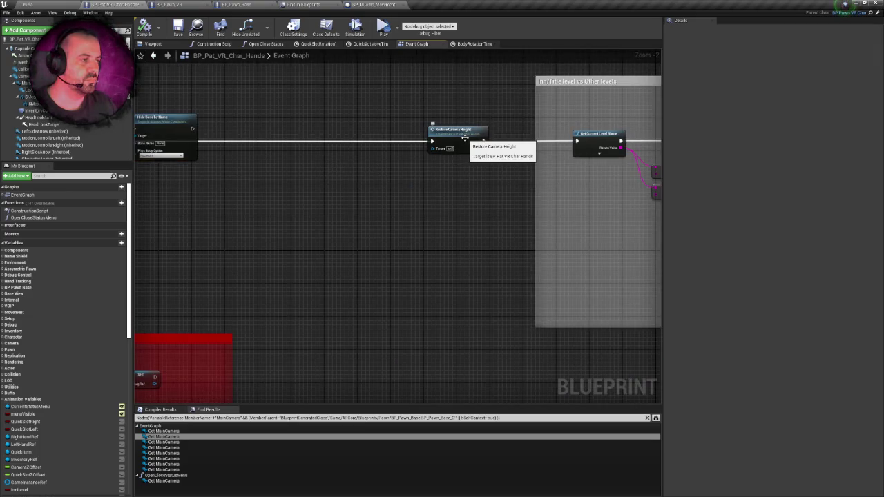
{"action": "scroll", "coordinate": [466, 140], "scroll_direction": "down", "scroll_amount": 6}
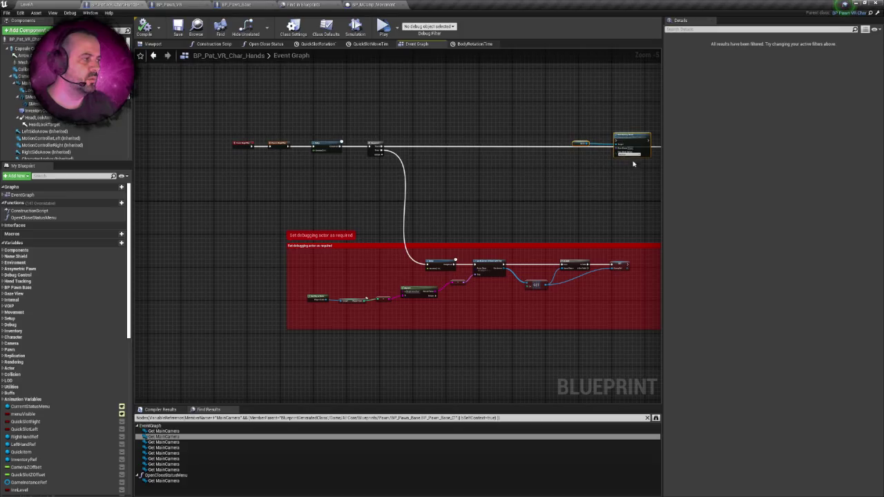
{"action": "left_click_drag", "start_coordinate": [599, 145], "coordinate": [494, 159]}
{"action": "scroll", "coordinate": [302, 167], "scroll_direction": "up", "scroll_amount": 5}
{"action": "left_click_drag", "start_coordinate": [250, 156], "coordinate": [359, 159]}
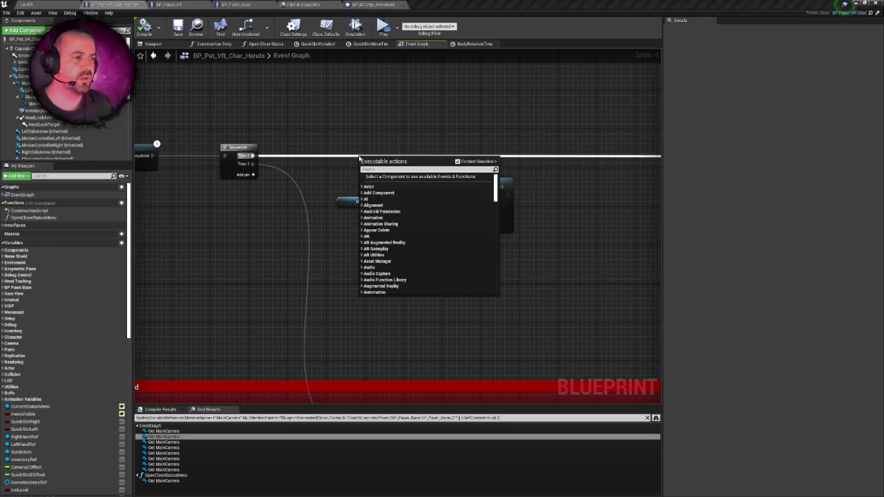
{"action": "type", "text": "local"}
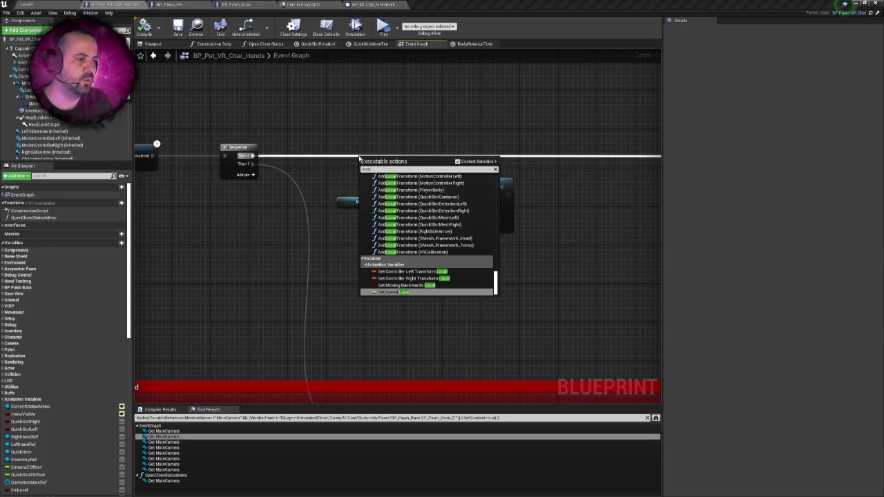
{"action": "left_click_drag", "start_coordinate": [497, 278], "coordinate": [490, 183]}
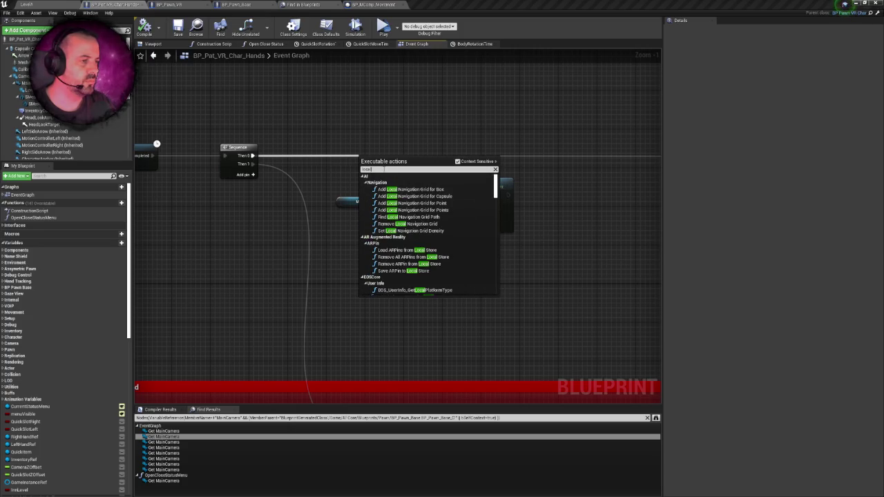
{"action": "scroll", "coordinate": [428, 231], "scroll_direction": "down", "scroll_amount": 5}
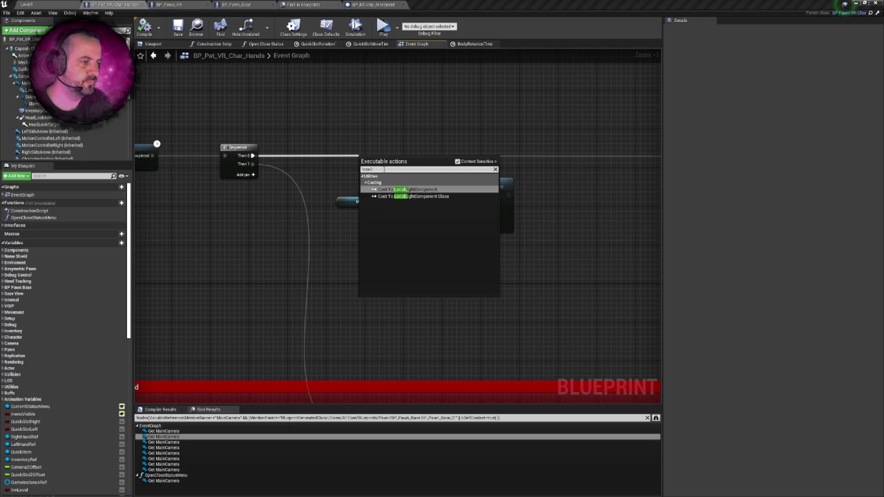
{"action": "scroll", "coordinate": [428, 231], "scroll_direction": "down", "scroll_amount": 10}
{"action": "key", "text": "BackSpace"}
{"action": "key", "text": "BackSpace"}
{"action": "key", "text": "BackSpace"}
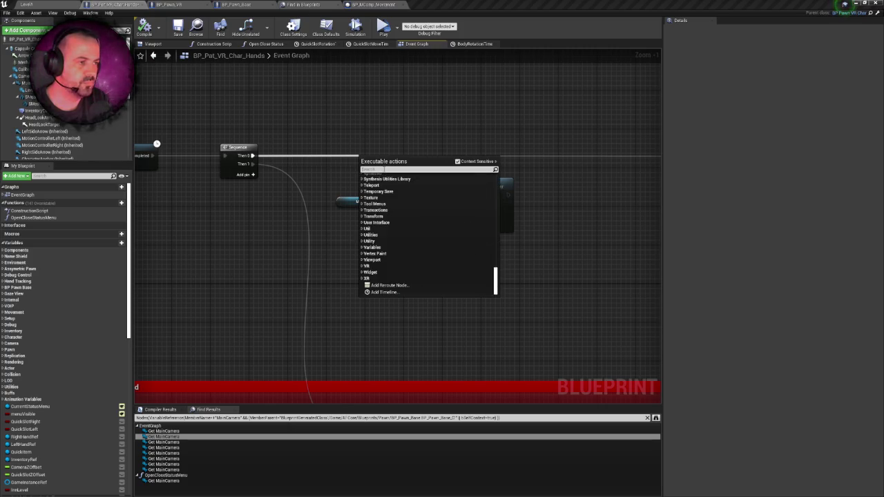
{"action": "left_click", "coordinate": [365, 154]}
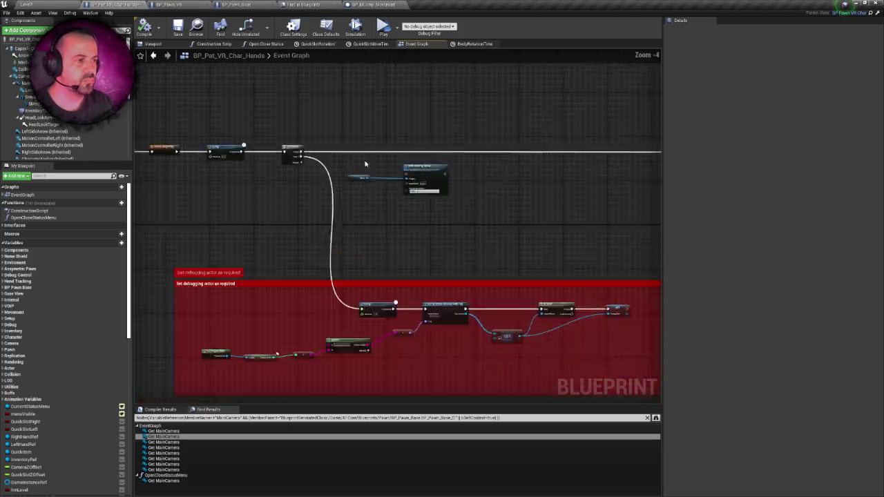
{"action": "scroll", "coordinate": [451, 131], "scroll_direction": "down", "scroll_amount": 3}
{"action": "scroll", "coordinate": [383, 146], "scroll_direction": "up", "scroll_amount": 1}
{"action": "scroll", "coordinate": [479, 208], "scroll_direction": "up", "scroll_amount": 2}
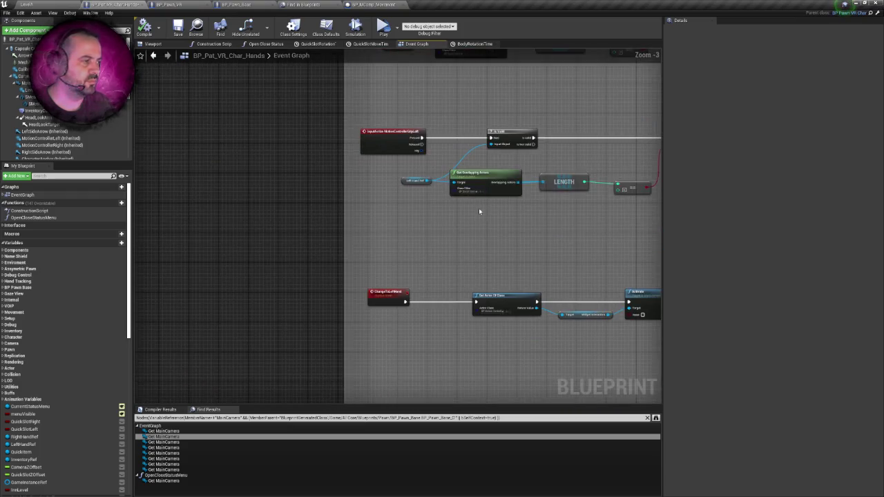
{"action": "scroll", "coordinate": [283, 130], "scroll_direction": "down", "scroll_amount": 6}
{"action": "scroll", "coordinate": [373, 324], "scroll_direction": "up", "scroll_amount": 3}
{"action": "scroll", "coordinate": [386, 207], "scroll_direction": "down", "scroll_amount": 2}
{"action": "scroll", "coordinate": [439, 178], "scroll_direction": "up", "scroll_amount": 3}
{"action": "scroll", "coordinate": [439, 179], "scroll_direction": "up", "scroll_amount": 3}
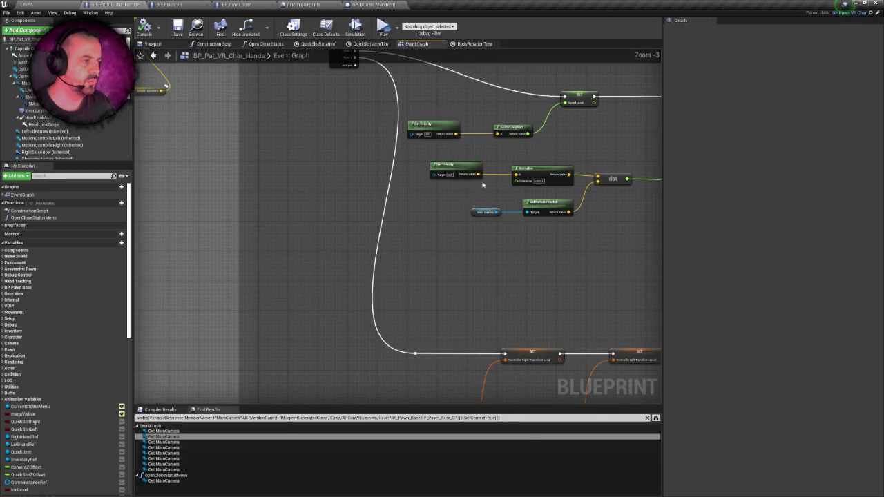
{"action": "scroll", "coordinate": [424, 132], "scroll_direction": "up", "scroll_amount": 5}
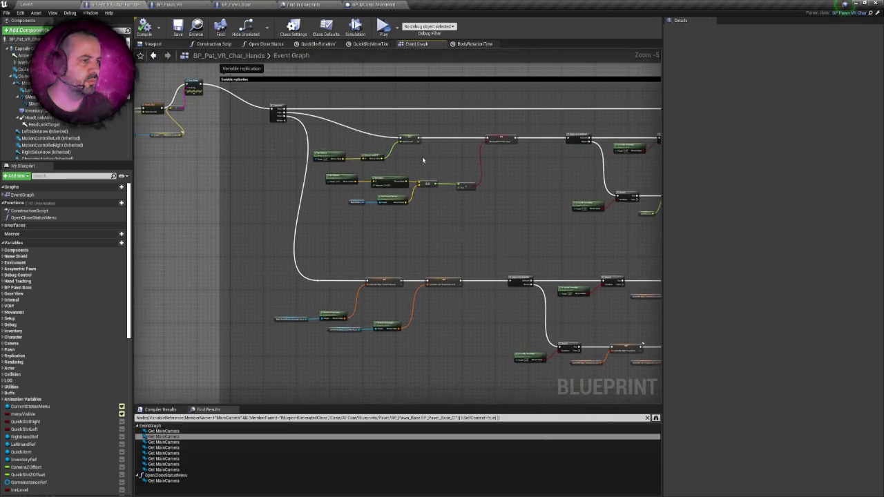
{"action": "scroll", "coordinate": [408, 184], "scroll_direction": "down", "scroll_amount": 5}
{"action": "scroll", "coordinate": [150, 168], "scroll_direction": "up", "scroll_amount": 2}
{"action": "scroll", "coordinate": [277, 199], "scroll_direction": "up", "scroll_amount": 2}
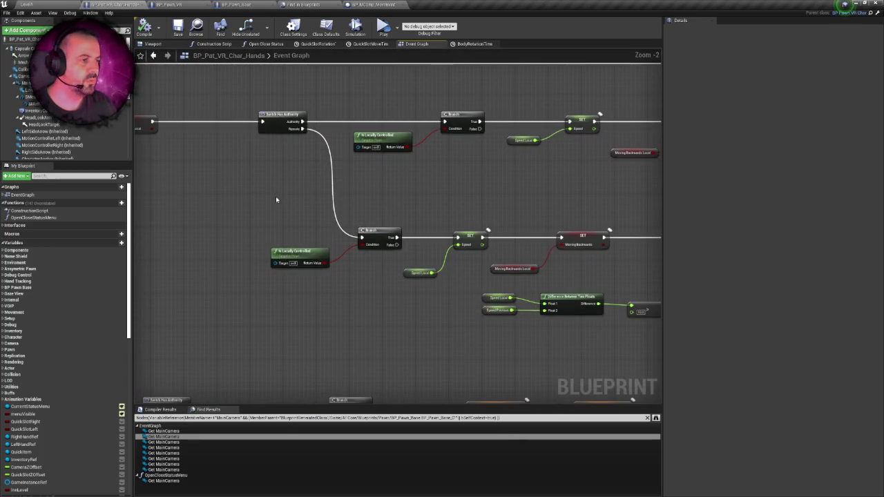
Paste the Is Locally Controlled and Branch nodes and wire Sequence's Then 0 into the Branch.
{"action": "right_click", "coordinate": [277, 200]}
{"action": "type", "text": "locally"}
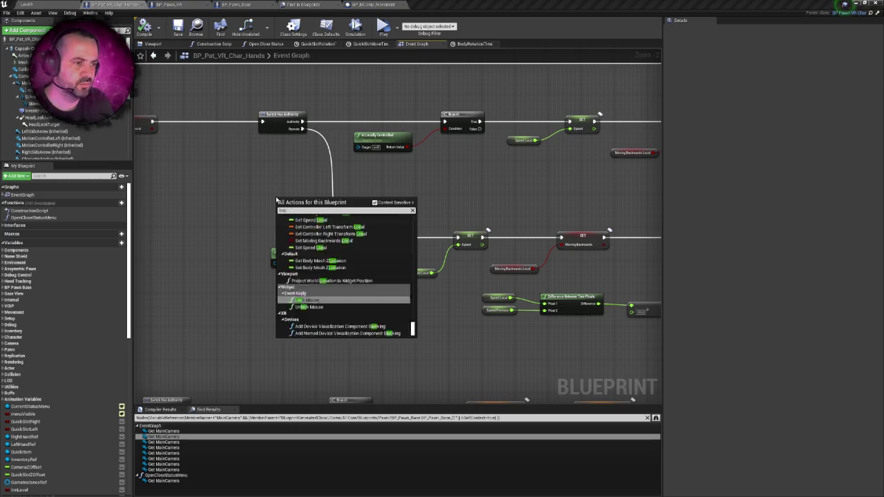
{"action": "key", "text": "BackSpace"}
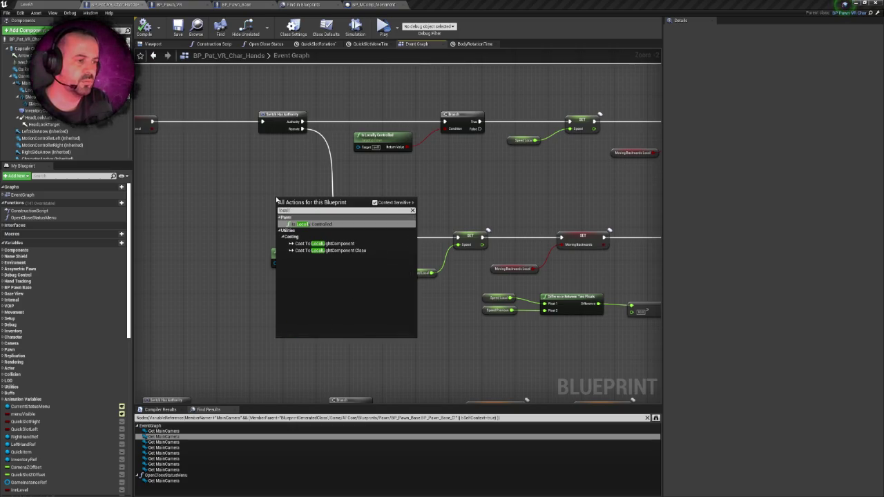
{"action": "key", "text": "Escape"}
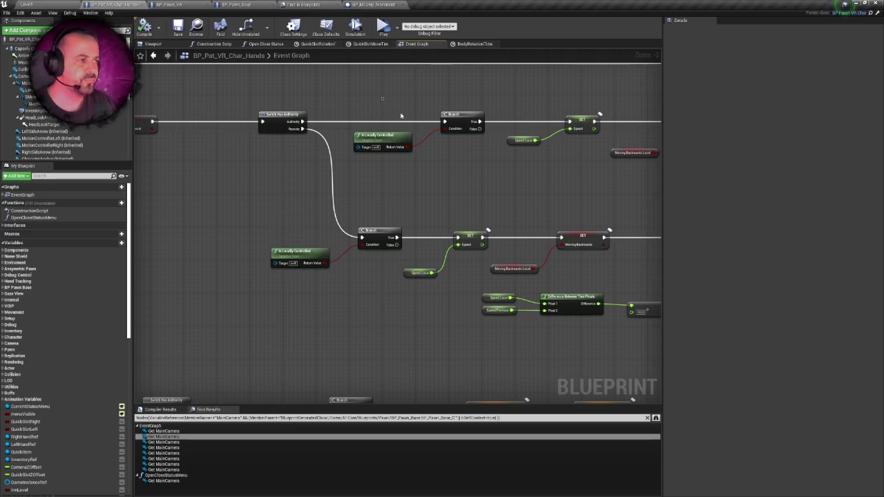
{"action": "scroll", "coordinate": [478, 164], "scroll_direction": "down", "scroll_amount": 9}
{"action": "scroll", "coordinate": [478, 164], "scroll_direction": "up", "scroll_amount": 3}
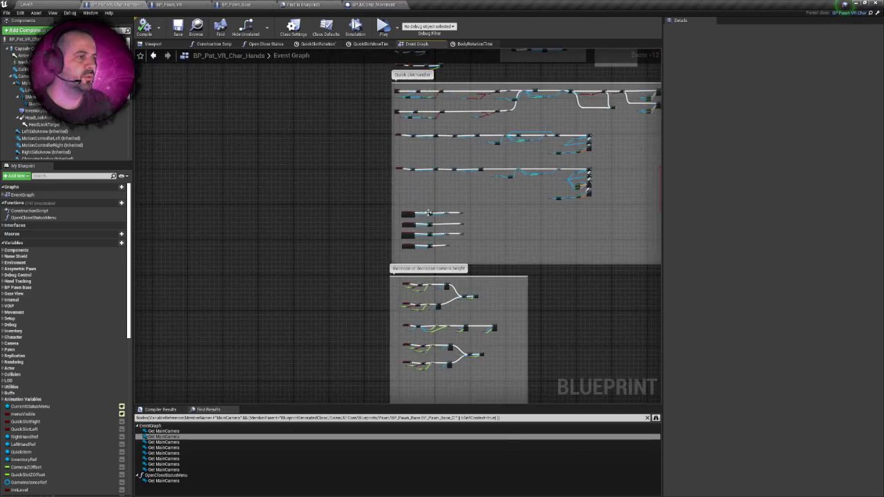
{"action": "scroll", "coordinate": [386, 261], "scroll_direction": "down", "scroll_amount": 3}
{"action": "scroll", "coordinate": [387, 261], "scroll_direction": "up", "scroll_amount": 9}
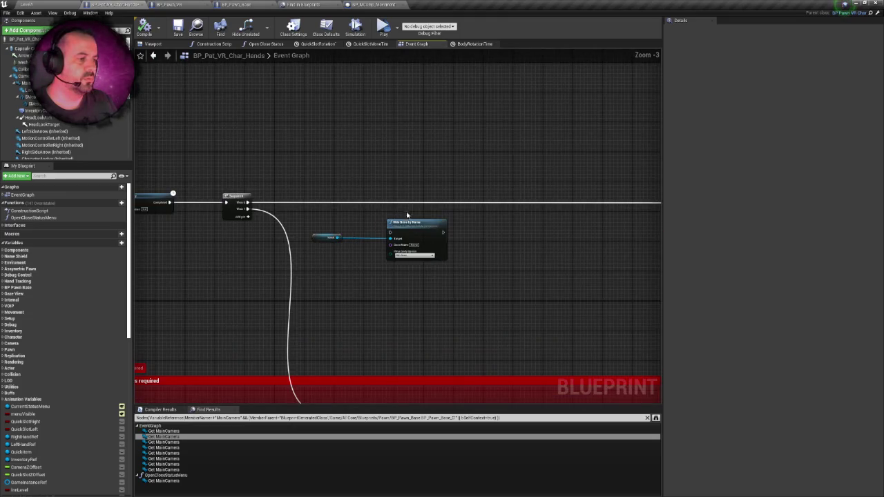
{"action": "key", "text": "ctrl+v"}
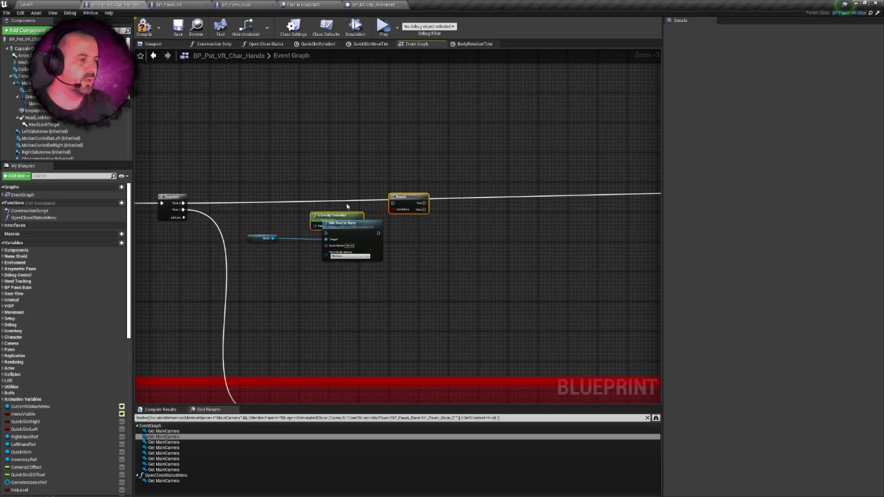
{"action": "left_click_drag", "start_coordinate": [184, 203], "coordinate": [393, 203]}
Place Is Locally Controlled beside the Branch condition and move Mesh and Hide Bone by Name clear.
{"action": "left_click_drag", "start_coordinate": [268, 210], "coordinate": [396, 295]}
{"action": "mouse_move", "coordinate": [411, 204]}
{"action": "left_mouse_down"}
{"action": "mouse_move", "coordinate": [449, 232]}
{"action": "mouse_move", "coordinate": [414, 205]}
{"action": "left_mouse_up"}
{"action": "left_click", "coordinate": [329, 214]}
{"action": "left_click_drag", "start_coordinate": [328, 214], "coordinate": [460, 230]}
{"action": "left_click", "coordinate": [359, 222]}
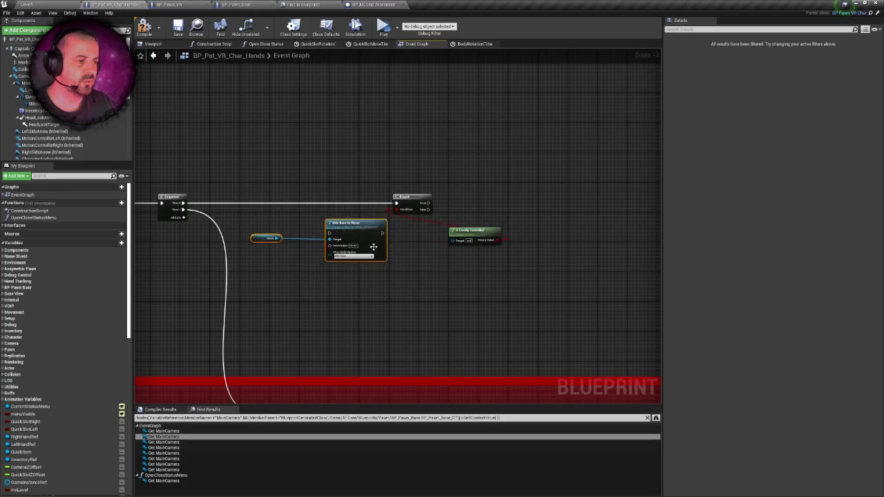
{"action": "left_click_drag", "start_coordinate": [359, 222], "coordinate": [501, 298]}
{"action": "left_click_drag", "start_coordinate": [472, 235], "coordinate": [337, 235]}
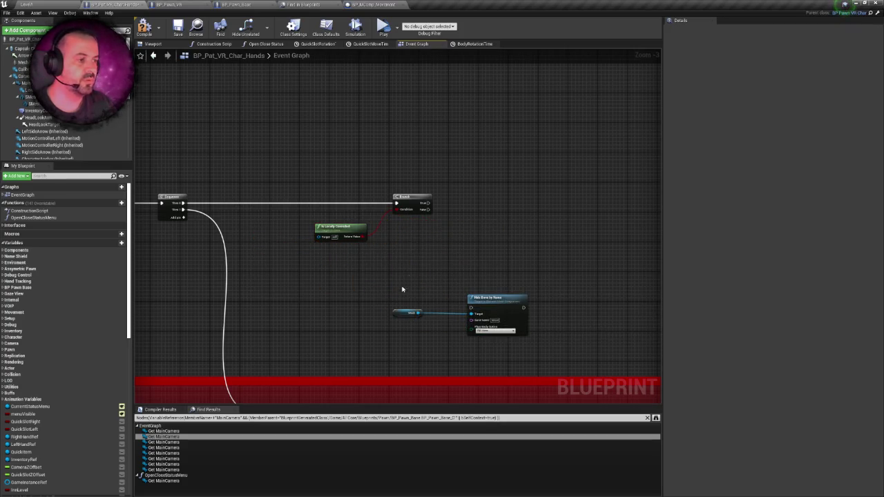
{"action": "left_click_drag", "start_coordinate": [405, 282], "coordinate": [529, 332]}
{"action": "left_click_drag", "start_coordinate": [490, 304], "coordinate": [501, 257]}
{"action": "left_click", "coordinate": [332, 170]}
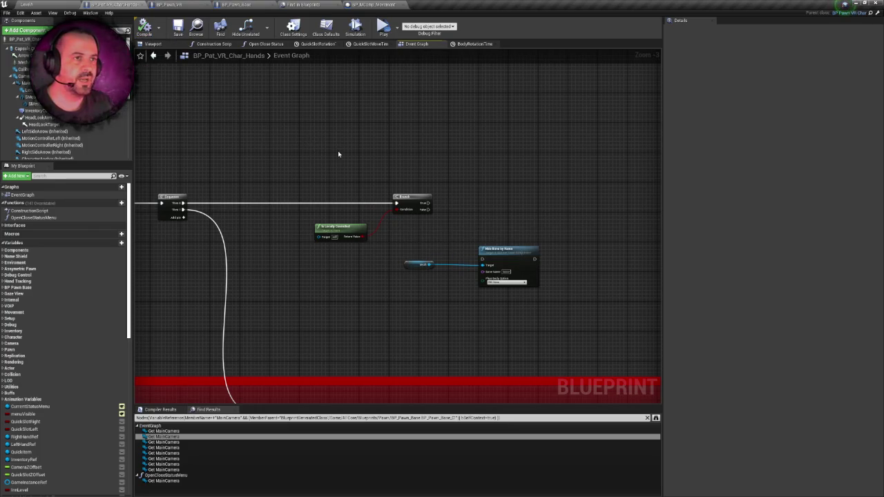
{"action": "left_click", "coordinate": [153, 44]}
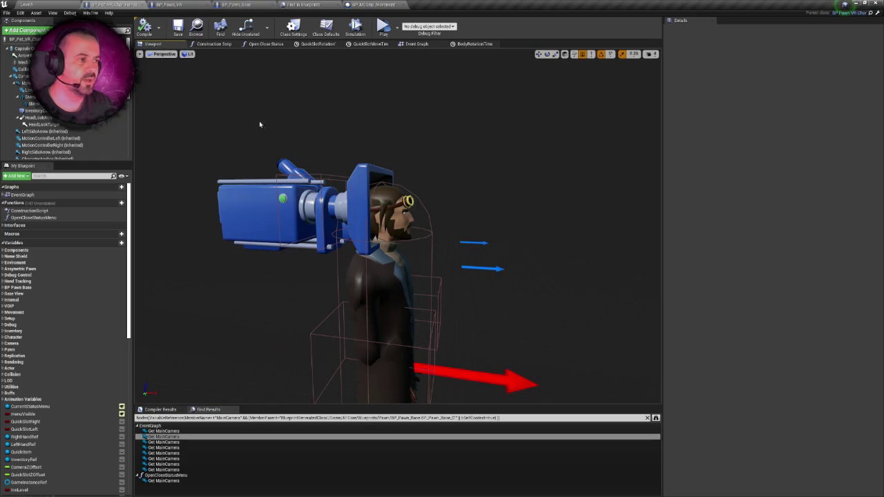
Open the player-man-1_Skeleton asset and inspect the character's head bone.
{"action": "left_click", "coordinate": [407, 207]}
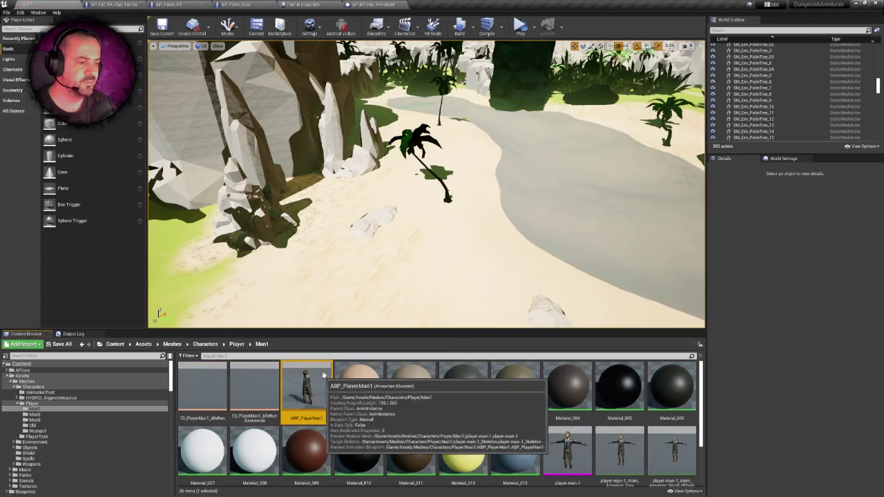
{"action": "scroll", "coordinate": [470, 374], "scroll_direction": "down", "scroll_amount": 2}
{"action": "left_click", "coordinate": [473, 446]}
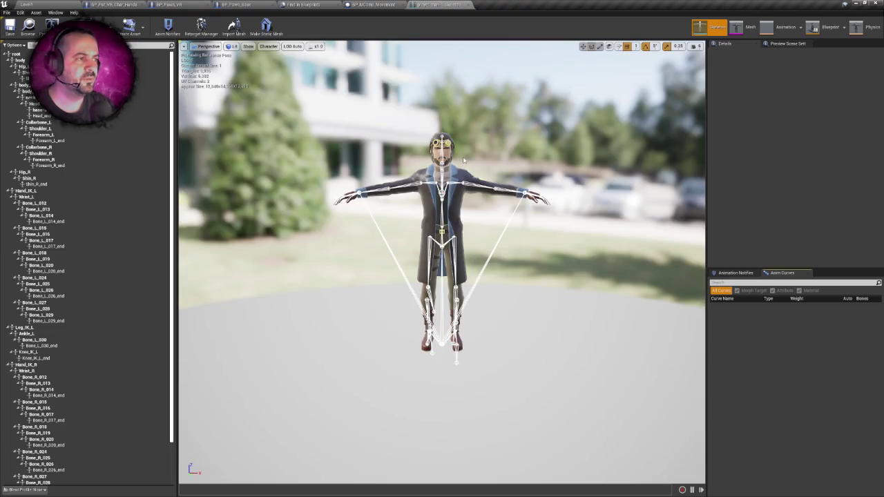
{"action": "left_click_drag", "start_coordinate": [464, 160], "coordinate": [431, 171]}
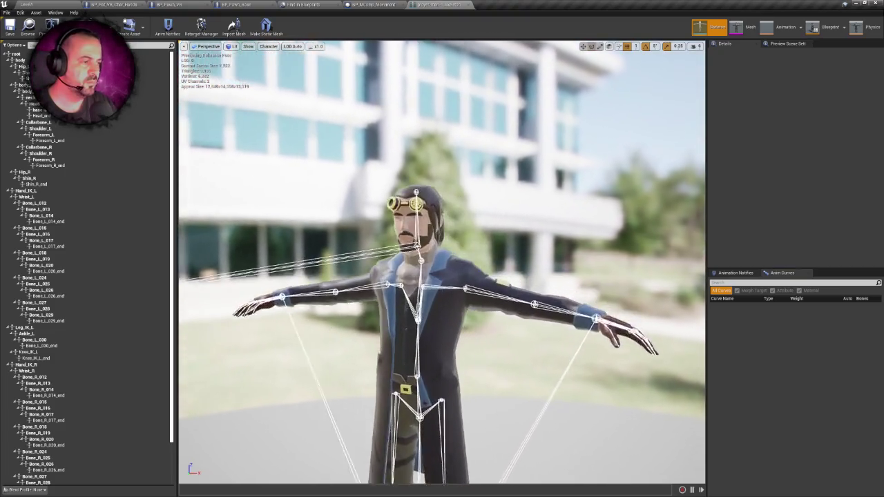
{"action": "scroll", "coordinate": [442, 262], "scroll_direction": "up", "scroll_amount": 5}
{"action": "left_click", "coordinate": [452, 170]}
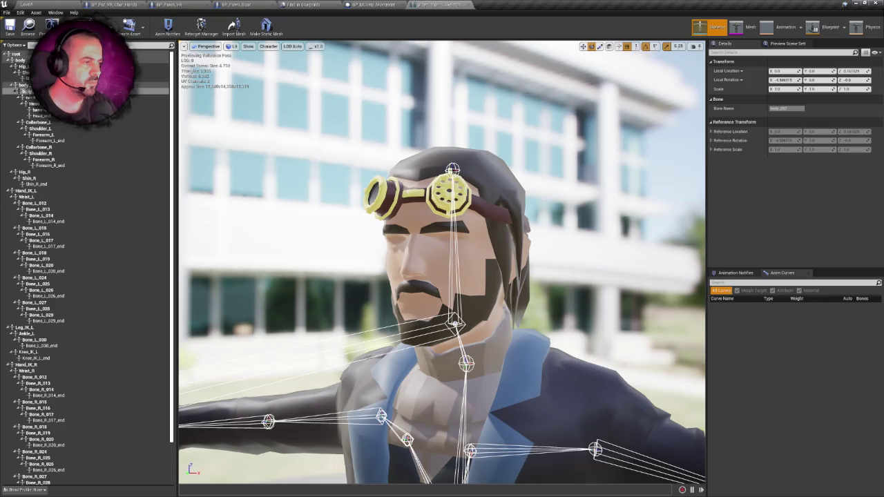
Select the neck and head bones in the skeleton tree and frame the head from the front.
{"action": "right_click", "coordinate": [433, 4]}
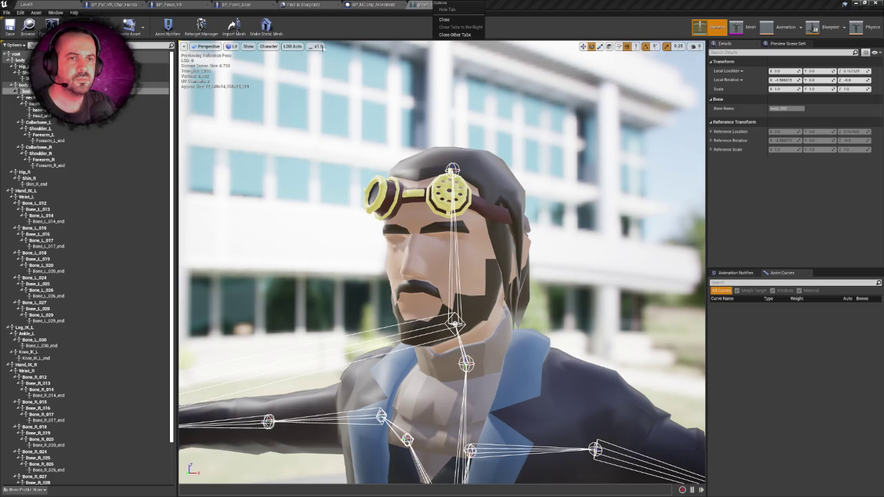
{"action": "left_click", "coordinate": [467, 363]}
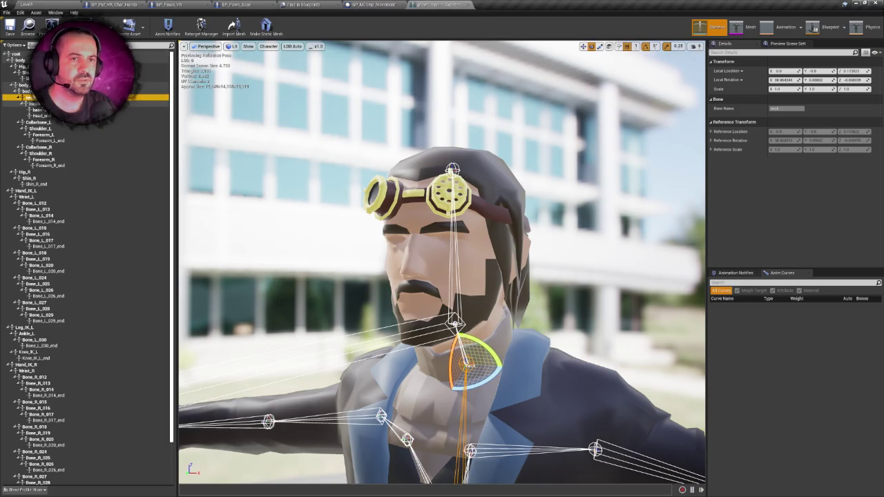
{"action": "left_click", "coordinate": [454, 322]}
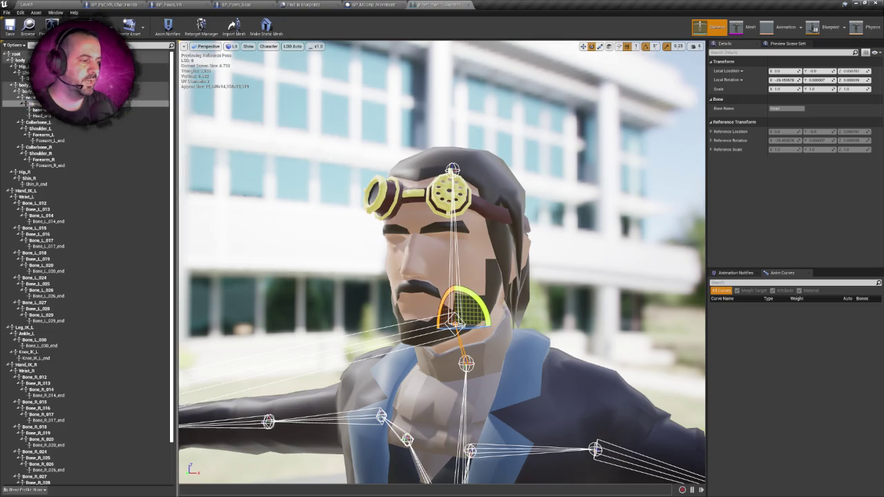
{"action": "key", "text": "f"}
{"action": "scroll", "coordinate": [442, 262], "scroll_direction": "up", "scroll_amount": 5}
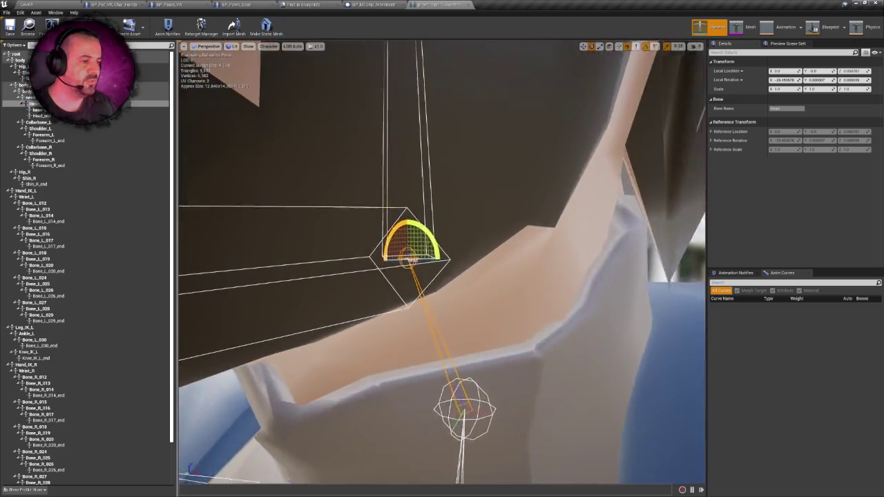
{"action": "scroll", "coordinate": [442, 263], "scroll_direction": "down", "scroll_amount": 3}
{"action": "left_click_drag", "start_coordinate": [442, 276], "coordinate": [359, 276]}
Reorder the skeleton editor tab and return to the VR character blueprint's viewport.
{"action": "left_click", "coordinate": [245, 4]}
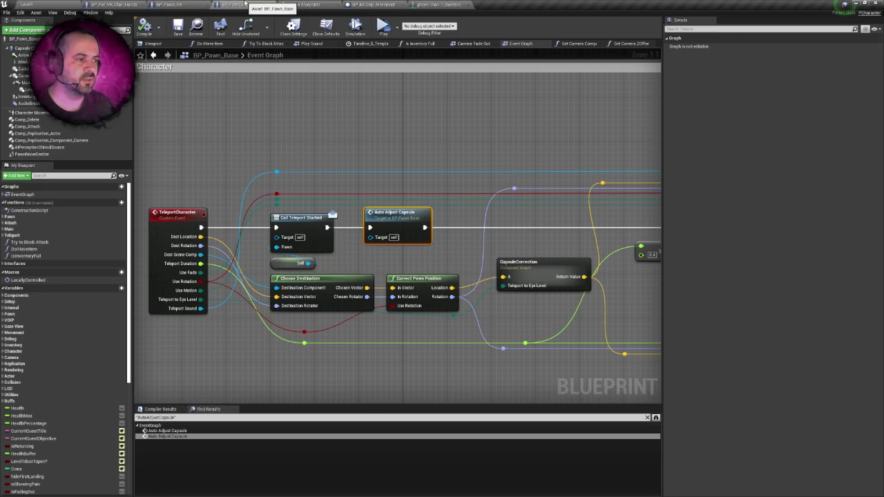
{"action": "left_click", "coordinate": [114, 4]}
{"action": "left_click", "coordinate": [152, 43]}
{"action": "left_click_drag", "start_coordinate": [478, 6], "coordinate": [209, 4]}
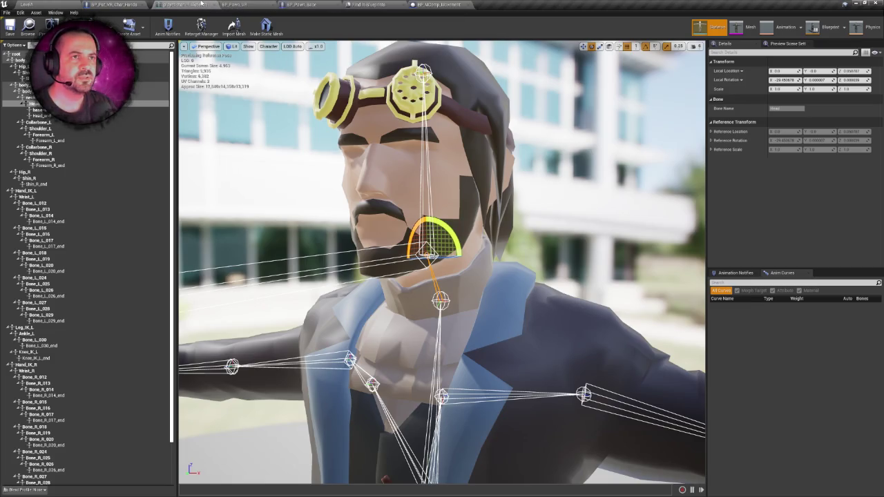
{"action": "left_click", "coordinate": [114, 4]}
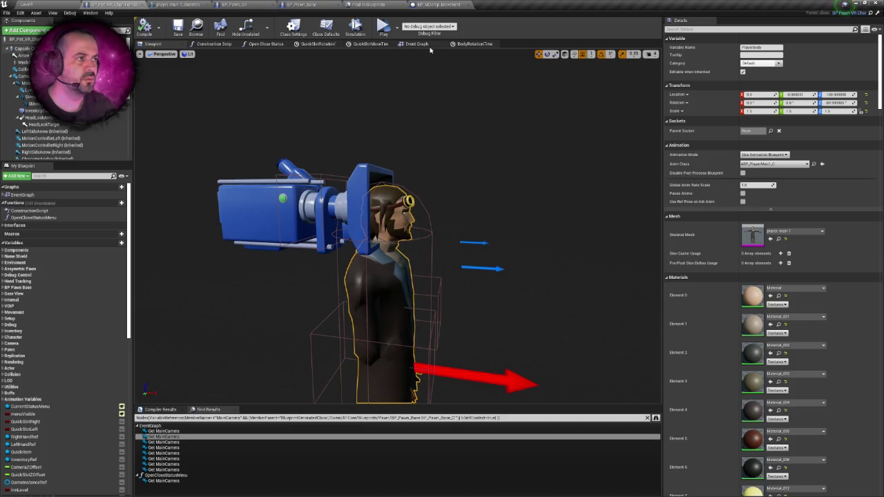
Centre the hide-bone nodes, then look up the neck, head and Head_end bone names in the skeleton.
{"action": "left_click", "coordinate": [424, 44]}
{"action": "scroll", "coordinate": [427, 200], "scroll_direction": "up", "scroll_amount": 3}
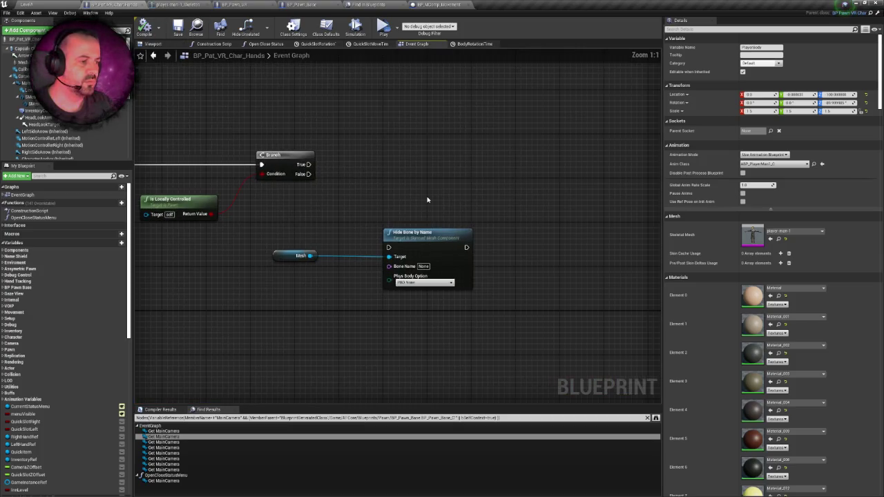
{"action": "right_click", "coordinate": [390, 170]}
{"action": "left_click_drag", "start_coordinate": [391, 174], "coordinate": [434, 82]}
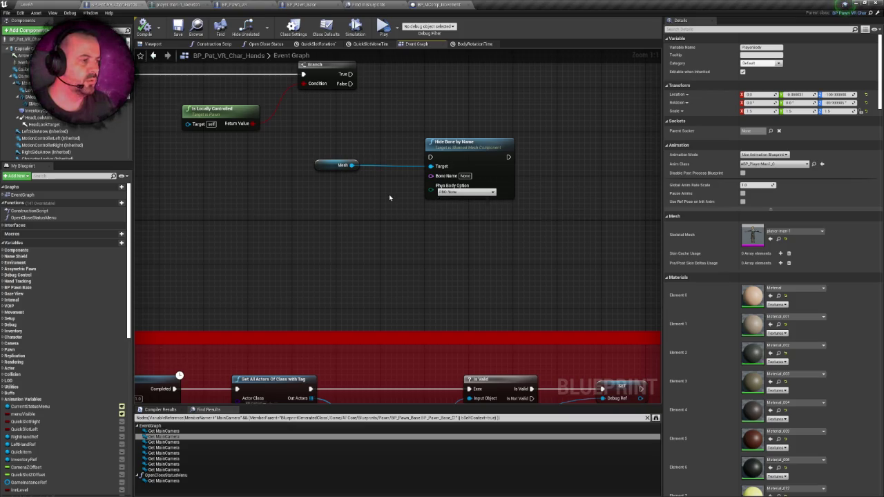
{"action": "left_click", "coordinate": [176, 5]}
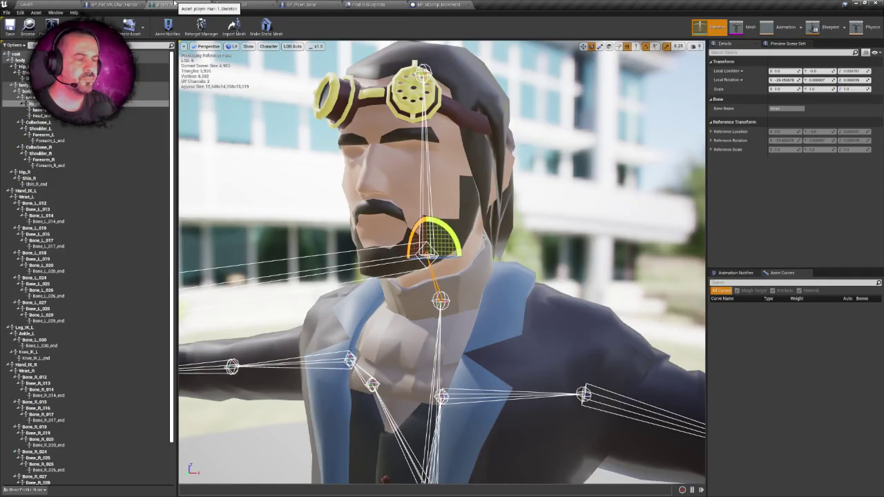
{"action": "left_click", "coordinate": [427, 164]}
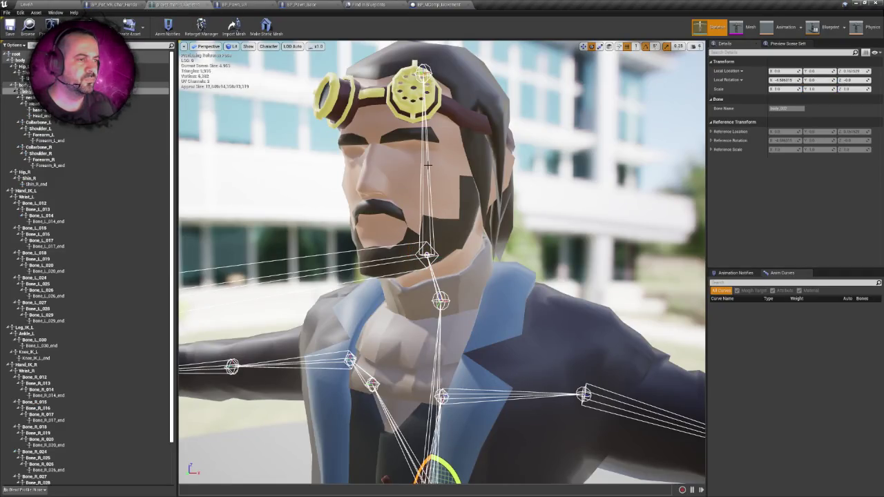
{"action": "left_click", "coordinate": [441, 300]}
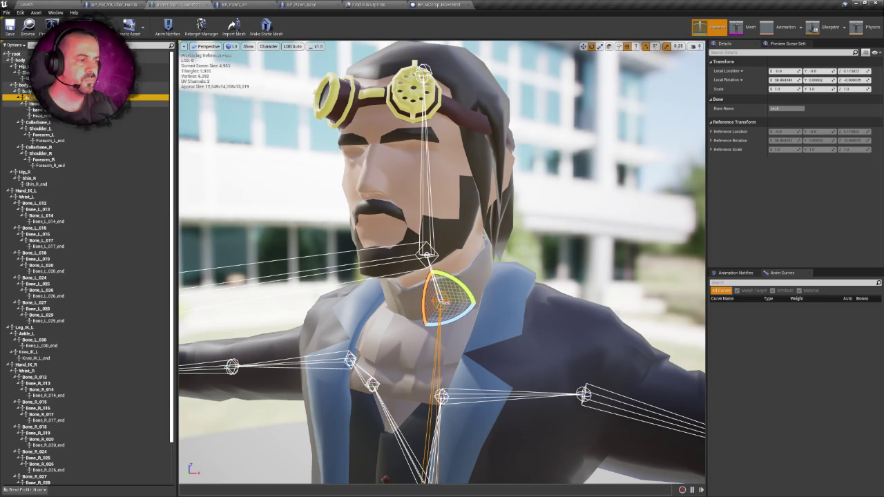
{"action": "left_click", "coordinate": [427, 253]}
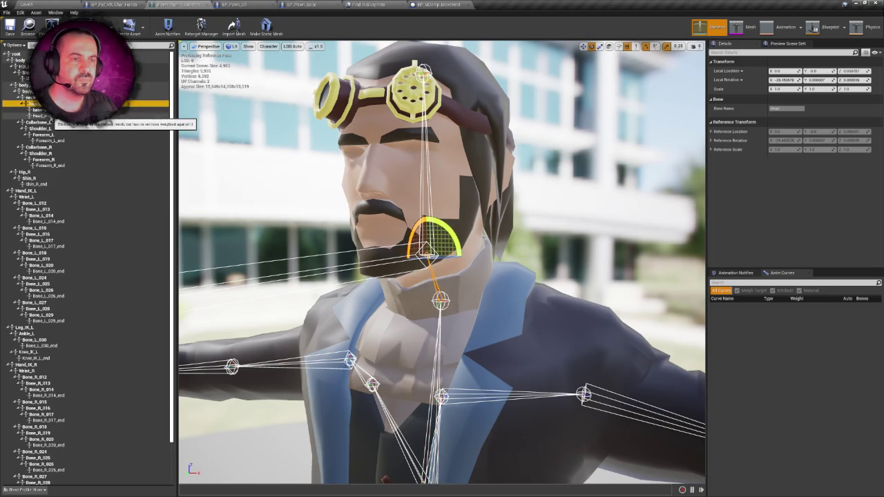
{"action": "left_click", "coordinate": [422, 71]}
{"action": "left_click", "coordinate": [423, 69]}
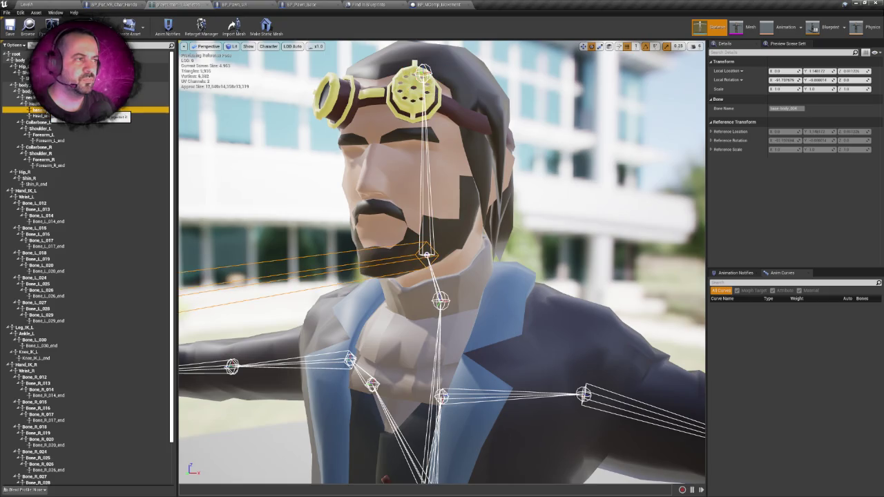
{"action": "left_click", "coordinate": [43, 115]}
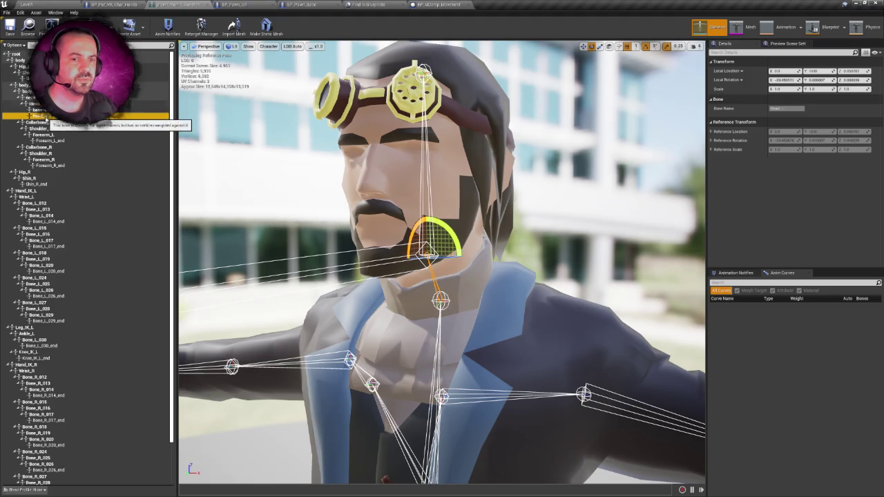
Set the Hide Bone by Name node's Bone Name to Head.
{"action": "left_click", "coordinate": [114, 4]}
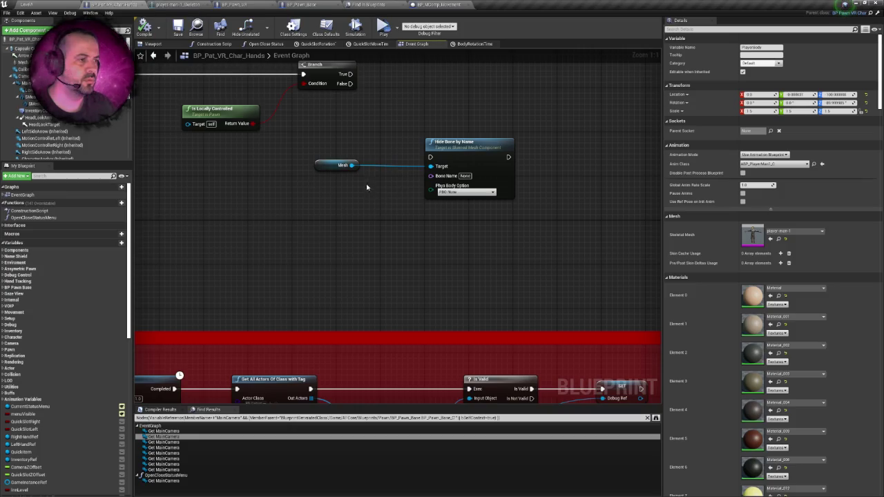
{"action": "left_click_drag", "start_coordinate": [351, 165], "coordinate": [386, 212]}
{"action": "type", "text": "hide"}
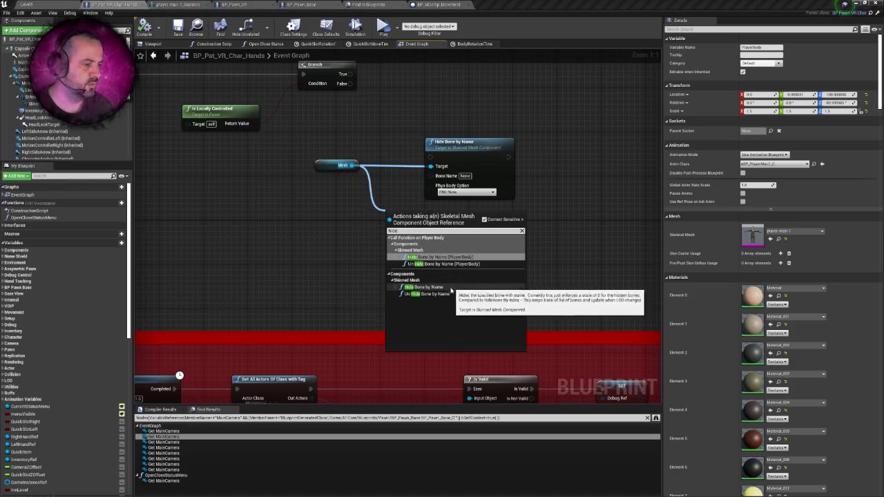
{"action": "key", "text": "Escape"}
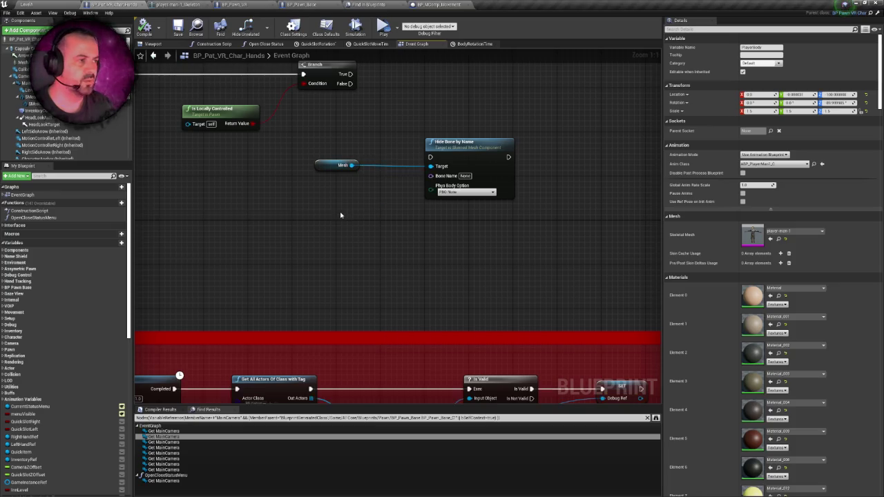
{"action": "left_click", "coordinate": [178, 5]}
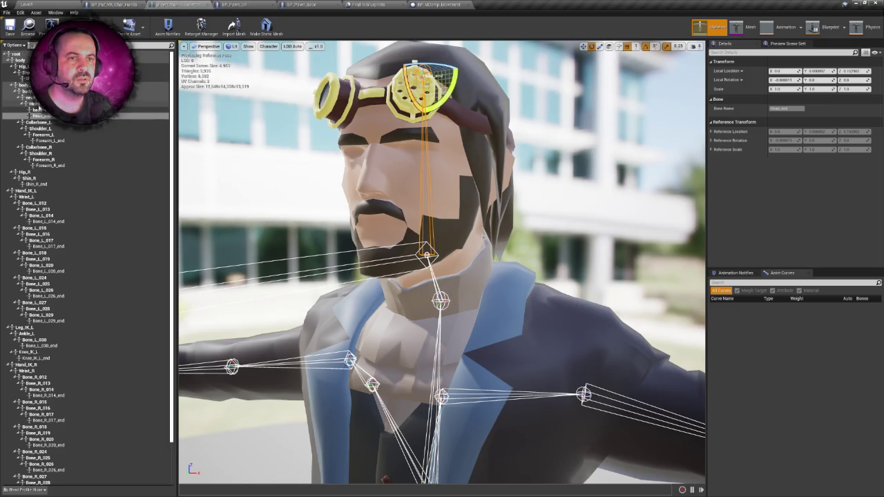
{"action": "left_click", "coordinate": [118, 5]}
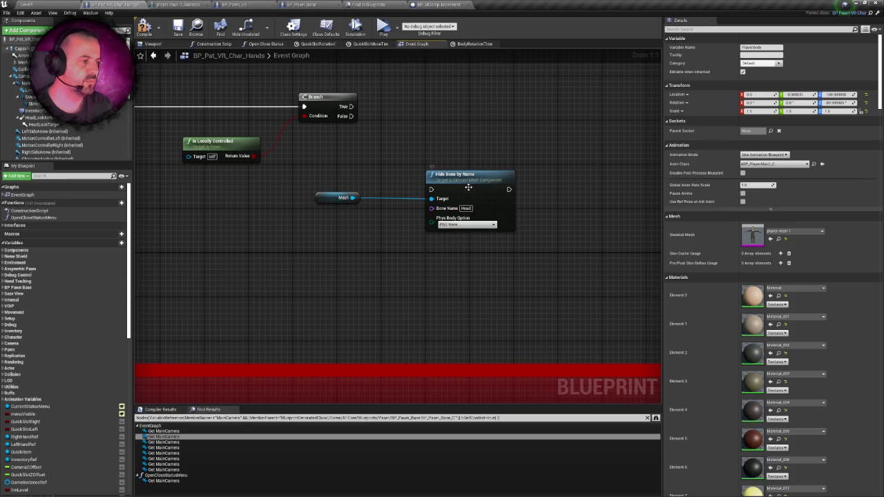
Wire Branch True and the Mesh getter into Hide Bone by Name beside the Branch.
{"action": "left_click_drag", "start_coordinate": [468, 187], "coordinate": [462, 126]}
{"action": "mouse_move", "coordinate": [346, 127]}
{"action": "left_mouse_down"}
{"action": "mouse_move", "coordinate": [366, 148]}
{"action": "mouse_move", "coordinate": [421, 150]}
{"action": "left_mouse_up"}
{"action": "mouse_move", "coordinate": [349, 219]}
{"action": "left_mouse_down"}
{"action": "mouse_move", "coordinate": [420, 154]}
{"action": "mouse_move", "coordinate": [493, 123]}
{"action": "left_mouse_up"}
{"action": "left_click_drag", "start_coordinate": [338, 218], "coordinate": [442, 161]}
{"action": "left_click", "coordinate": [468, 191]}
{"action": "scroll", "coordinate": [231, 250], "scroll_direction": "down", "scroll_amount": 3}
Connect Hide Bone by Name onward to Restore Camera Height and shift both nodes right.
{"action": "mouse_move", "coordinate": [332, 186]}
{"action": "left_mouse_down"}
{"action": "mouse_move", "coordinate": [389, 198]}
{"action": "mouse_move", "coordinate": [643, 195]}
{"action": "mouse_move", "coordinate": [634, 187]}
{"action": "left_mouse_up"}
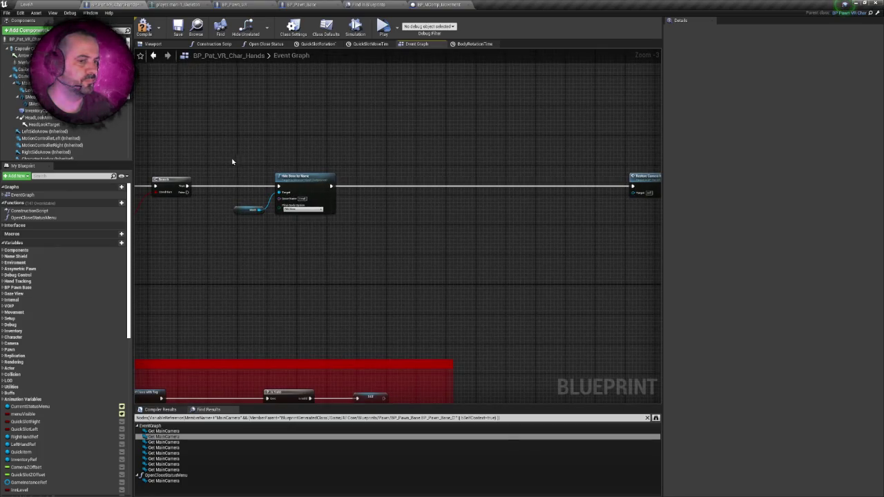
{"action": "left_click_drag", "start_coordinate": [235, 161], "coordinate": [344, 261]}
{"action": "left_click_drag", "start_coordinate": [286, 177], "coordinate": [349, 177]}
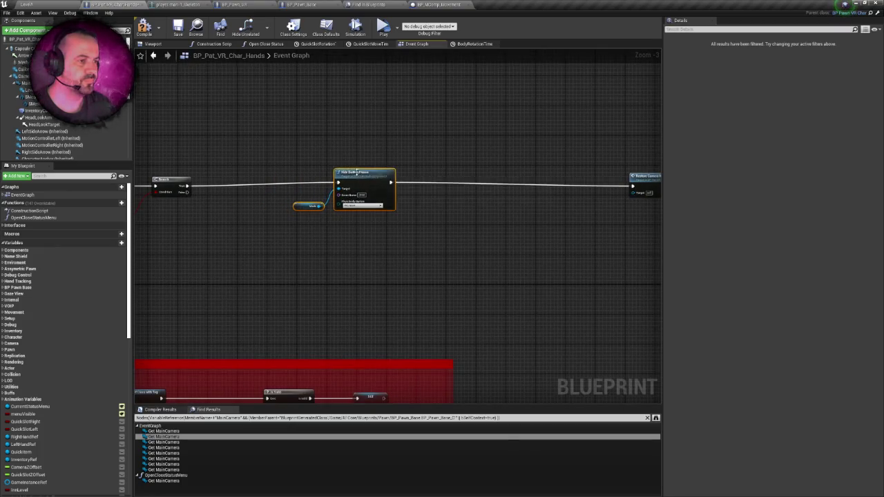
{"action": "left_click", "coordinate": [281, 193]}
{"action": "scroll", "coordinate": [235, 192], "scroll_direction": "up", "scroll_amount": 1}
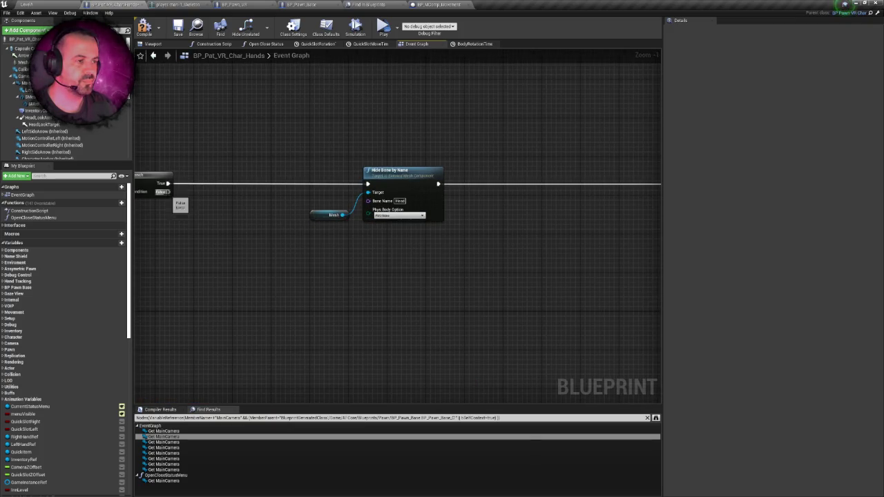
{"action": "left_click_drag", "start_coordinate": [608, 185], "coordinate": [450, 184]}
Route the Branch's False output through a reroute node that bypasses the bone hiding.
{"action": "double_click", "coordinate": [424, 181]}
{"action": "left_click_drag", "start_coordinate": [146, 226], "coordinate": [369, 220]}
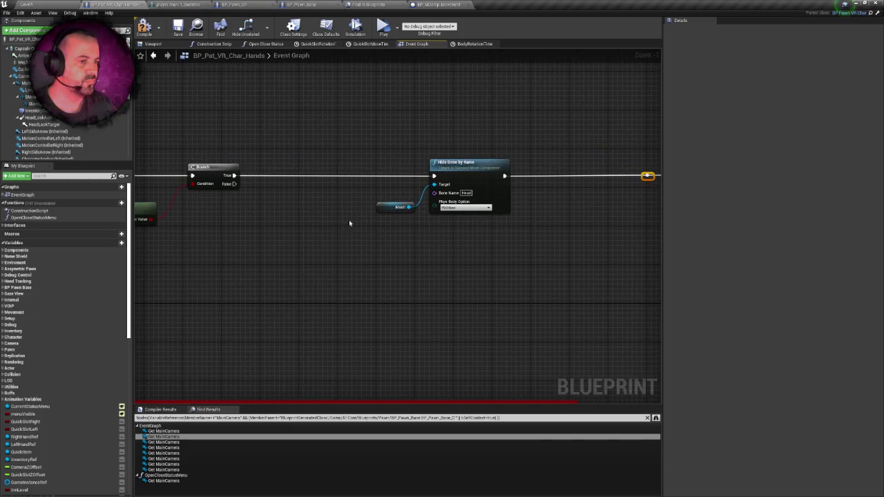
{"action": "mouse_move", "coordinate": [237, 186]}
{"action": "left_mouse_down"}
{"action": "mouse_move", "coordinate": [671, 221]}
{"action": "mouse_move", "coordinate": [543, 189]}
{"action": "mouse_move", "coordinate": [534, 178]}
{"action": "left_mouse_up"}
{"action": "mouse_move", "coordinate": [280, 198]}
{"action": "left_mouse_down"}
{"action": "mouse_move", "coordinate": [294, 246]}
{"action": "mouse_move", "coordinate": [592, 257]}
{"action": "mouse_move", "coordinate": [622, 245]}
{"action": "left_mouse_up"}
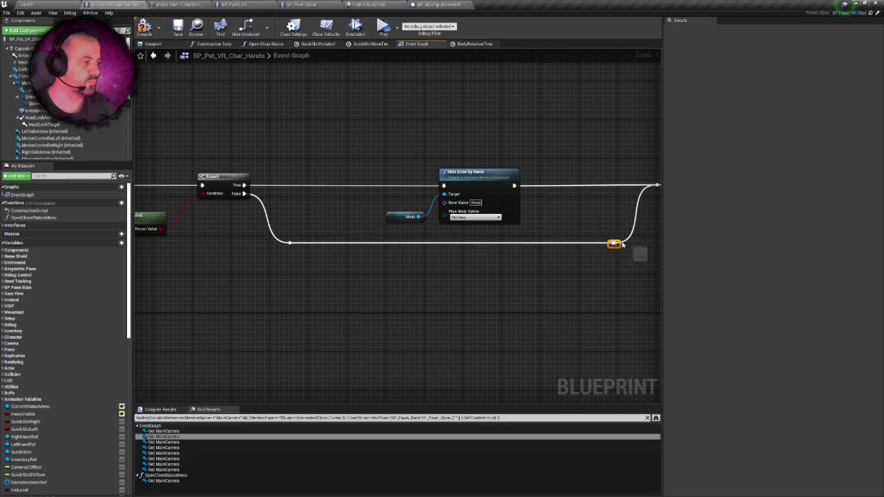
Compile and save the blueprint, then go to the Level1 level editor.
{"action": "left_click", "coordinate": [473, 252]}
{"action": "key", "text": "ctrl+s"}
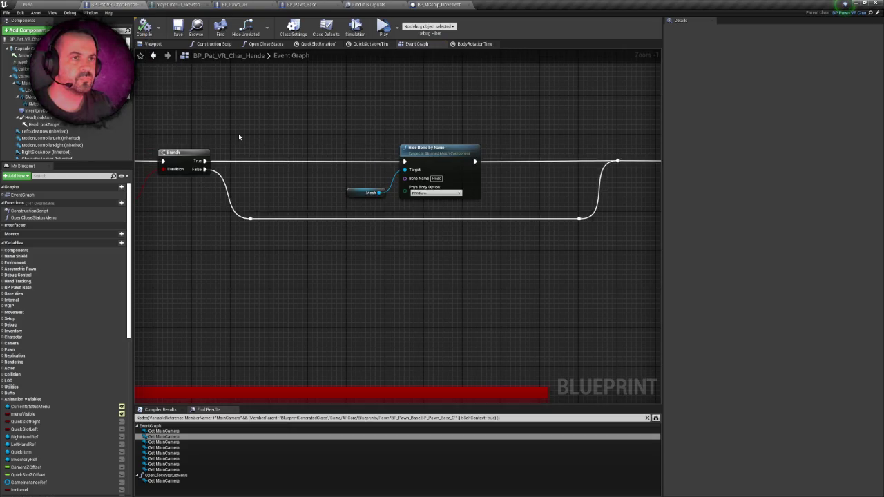
{"action": "left_click_drag", "start_coordinate": [239, 133], "coordinate": [233, 111]}
{"action": "left_click", "coordinate": [57, 4]}
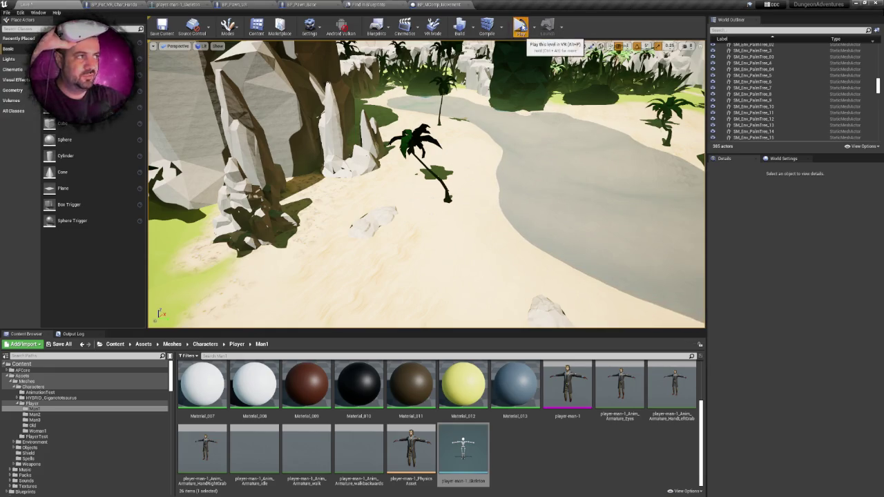
{"action": "left_click", "coordinate": [520, 27]}
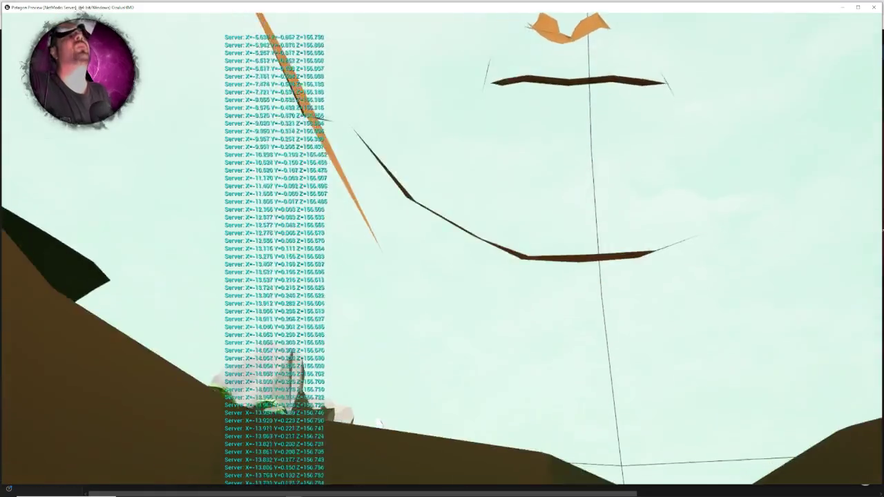
{"action": "key", "text": "Escape"}
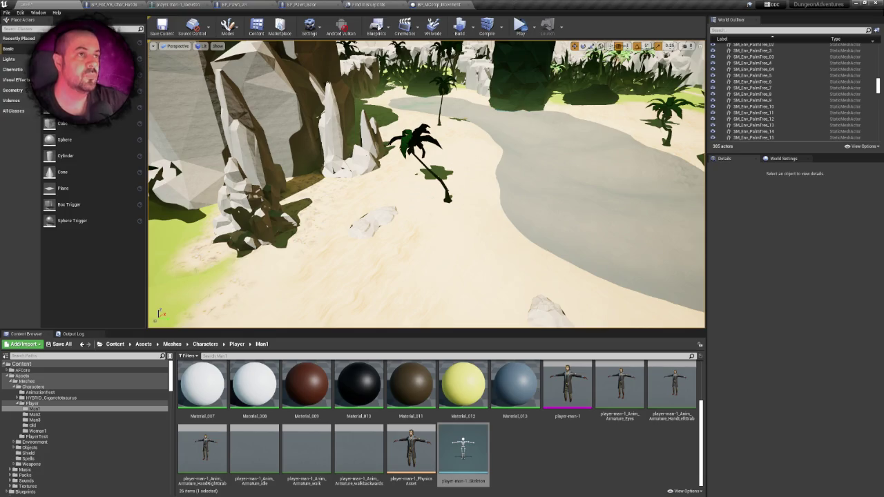
{"action": "left_click", "coordinate": [145, 4]}
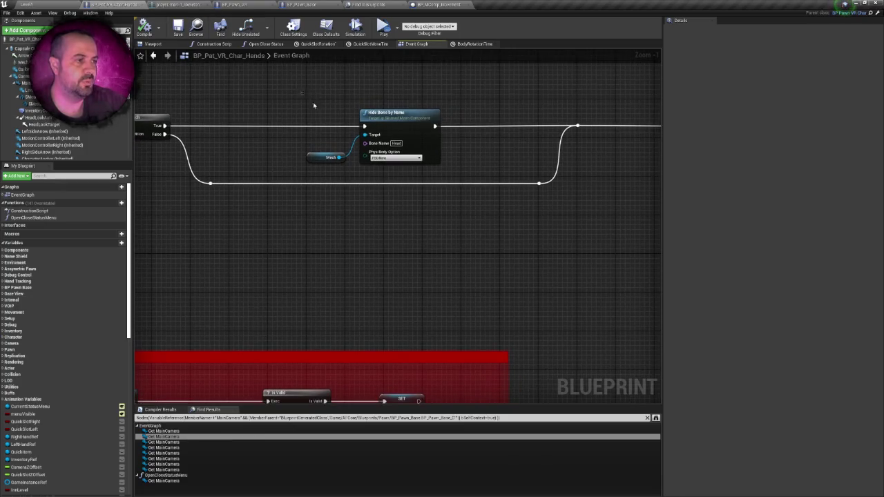
Duplicate the Hide Bone and Mesh pair and chain the copy after the Head node.
{"action": "left_click_drag", "start_coordinate": [400, 118], "coordinate": [303, 121]}
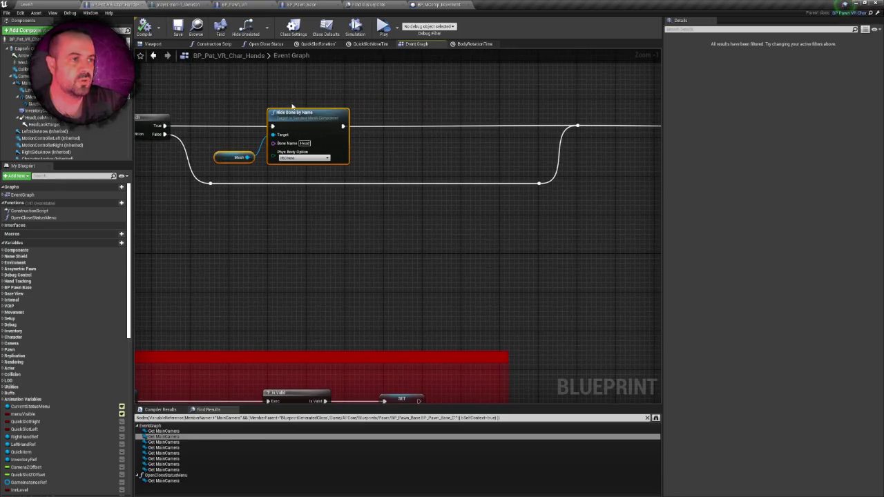
{"action": "left_click_drag", "start_coordinate": [217, 104], "coordinate": [283, 159]}
{"action": "key", "text": "ctrl+c"}
{"action": "key", "text": "ctrl+v"}
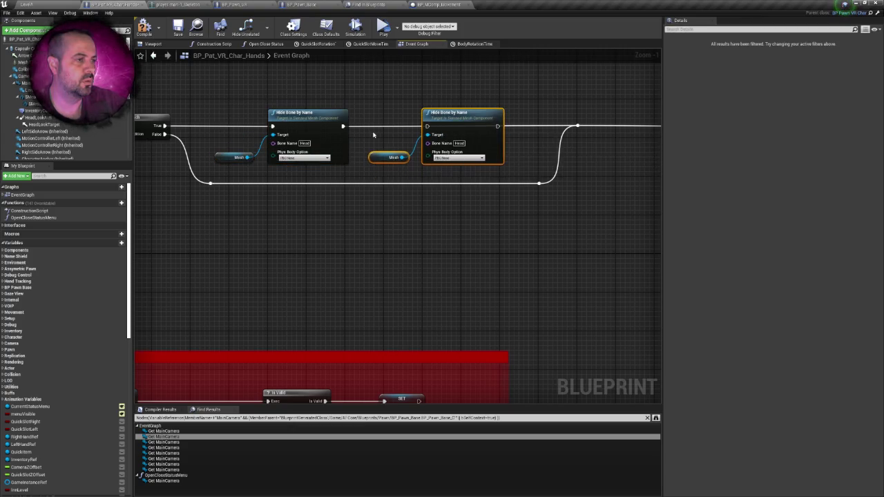
{"action": "left_click_drag", "start_coordinate": [343, 127], "coordinate": [428, 128]}
{"action": "mouse_move", "coordinate": [498, 126]}
{"action": "left_mouse_down"}
{"action": "mouse_move", "coordinate": [584, 134]}
{"action": "mouse_move", "coordinate": [577, 126]}
{"action": "left_mouse_up"}
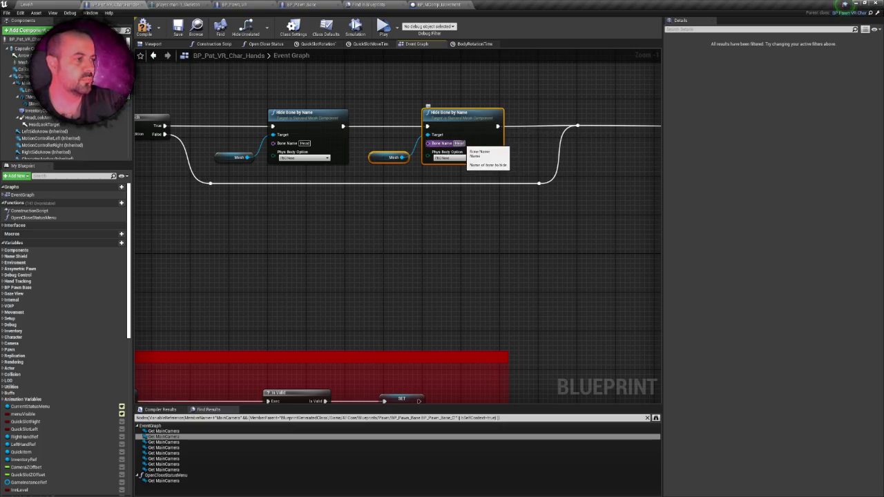
Set the copy's Bone Name to Head_end, copied from the skeleton, and save the blueprint.
{"action": "type", "text": "End"}
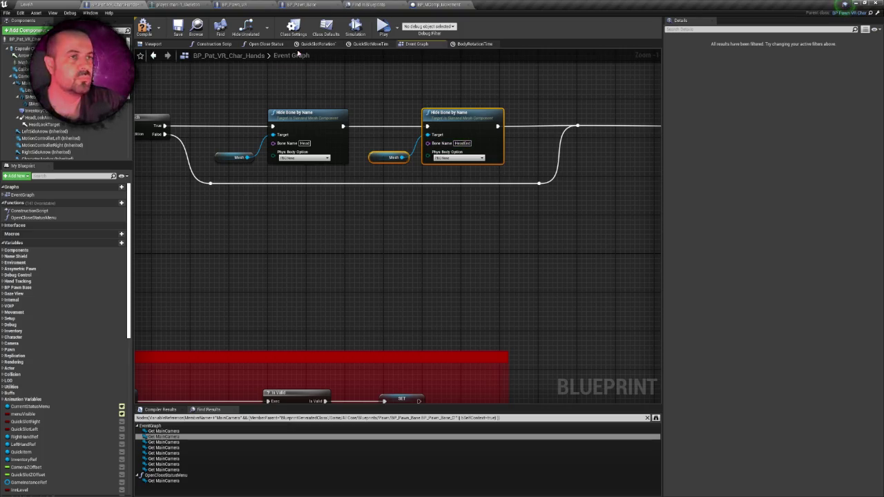
{"action": "left_click", "coordinate": [178, 4]}
{"action": "right_click", "coordinate": [46, 117]}
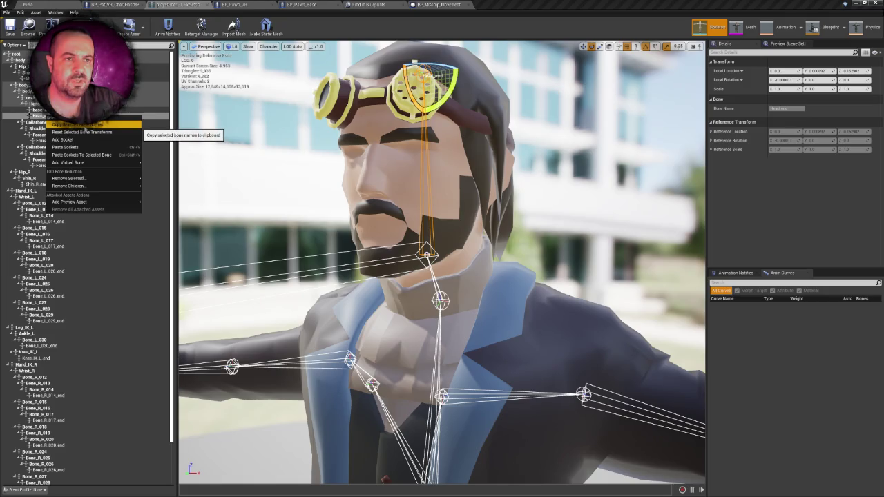
{"action": "left_click", "coordinate": [76, 124]}
{"action": "left_click", "coordinate": [114, 4]}
{"action": "left_click", "coordinate": [473, 158]}
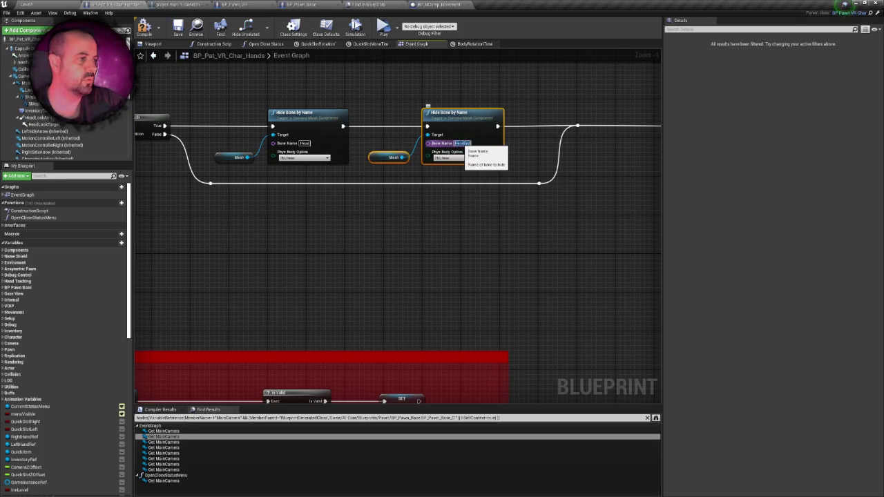
{"action": "key", "text": "ctrl+s"}
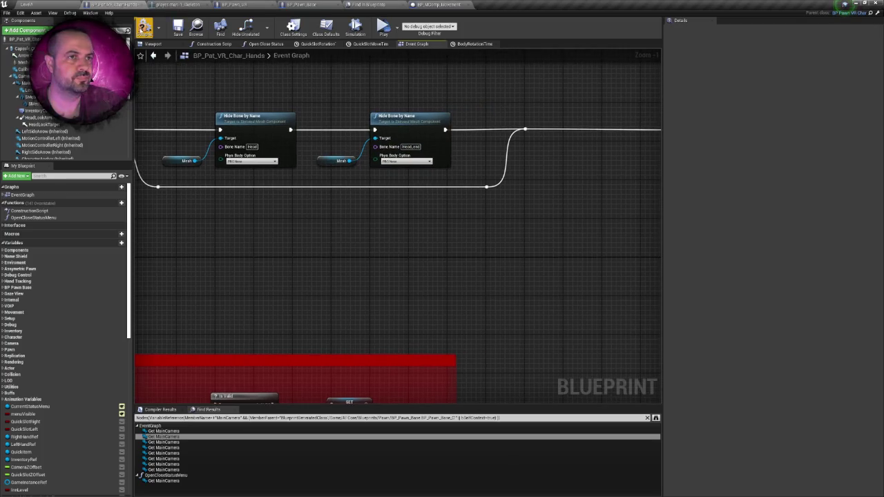
{"action": "left_click_drag", "start_coordinate": [198, 89], "coordinate": [253, 89]}
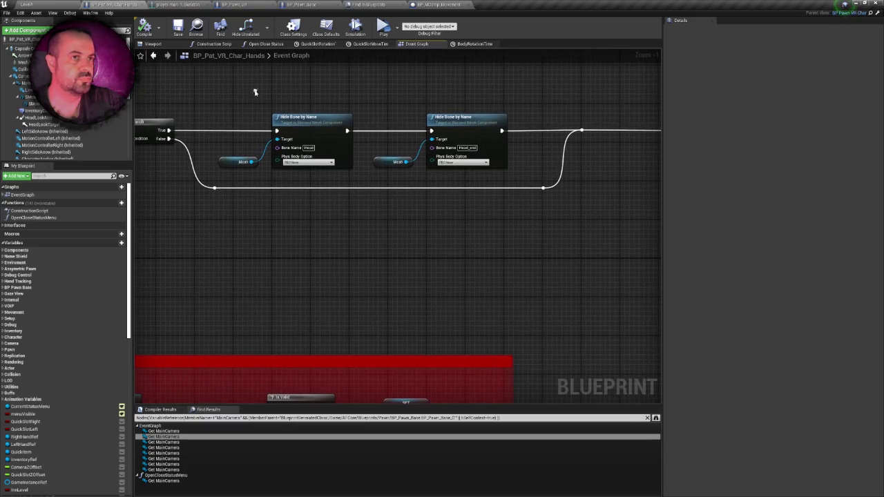
{"action": "left_click", "coordinate": [383, 28]}
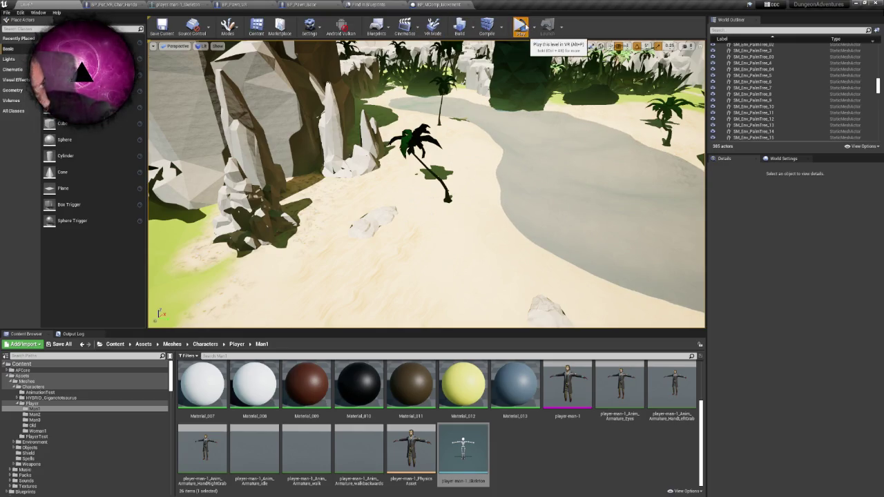
{"action": "left_click", "coordinate": [523, 27]}
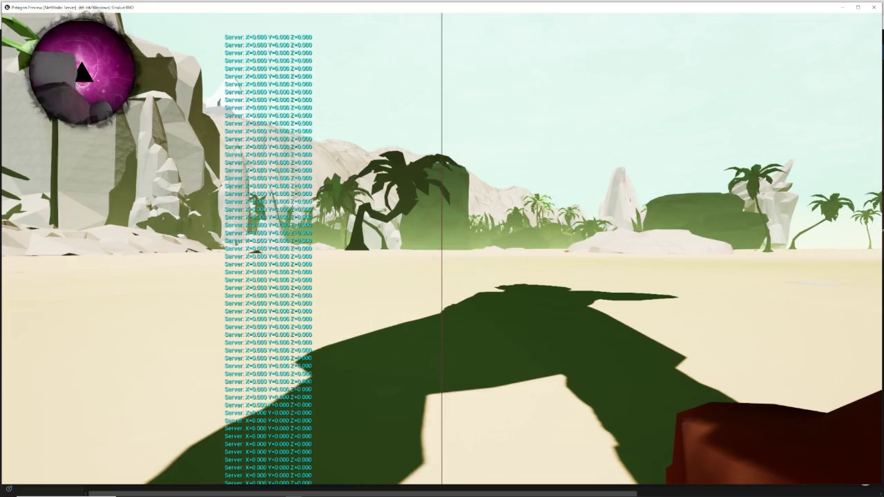
{"action": "key", "text": "Escape"}
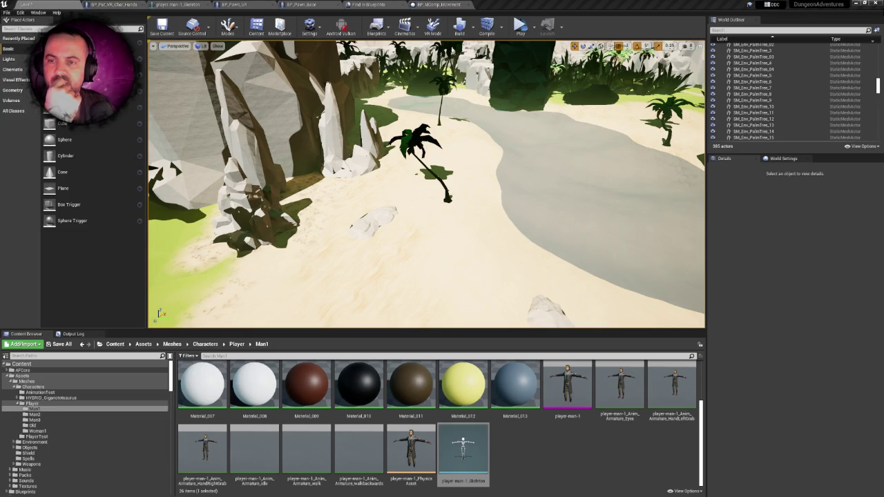
Try a Set Owner No See node from the Mesh pin, then delete it.
{"action": "left_click", "coordinate": [186, 5]}
{"action": "left_click", "coordinate": [104, 4]}
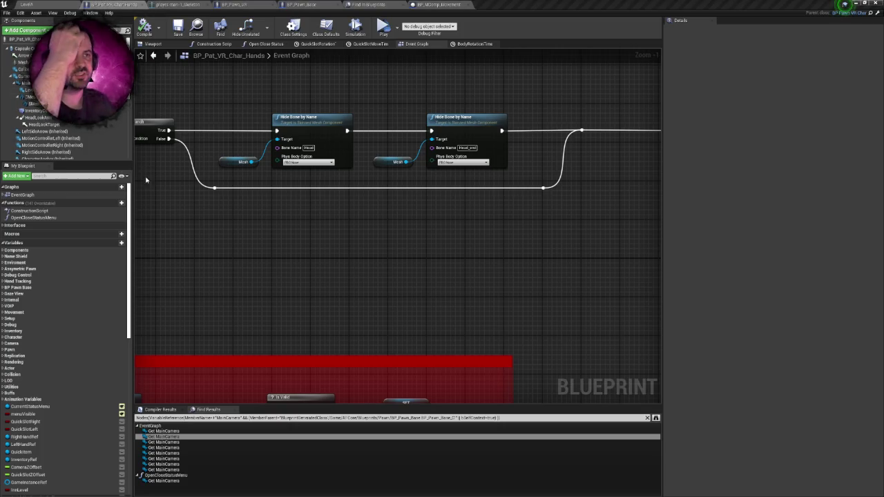
{"action": "left_click_drag", "start_coordinate": [180, 152], "coordinate": [250, 161]}
{"action": "left_click_drag", "start_coordinate": [322, 170], "coordinate": [341, 235]}
{"action": "type", "text": "owner"}
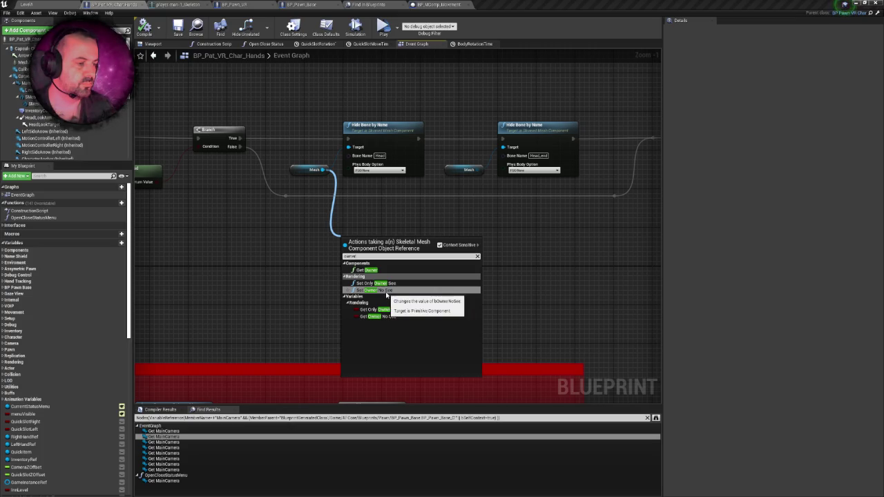
{"action": "left_click", "coordinate": [386, 291]}
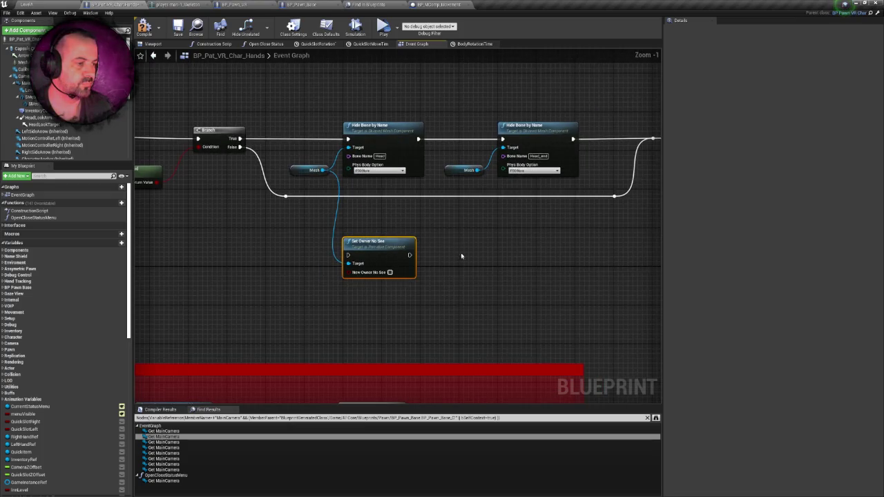
{"action": "key", "text": "Delete"}
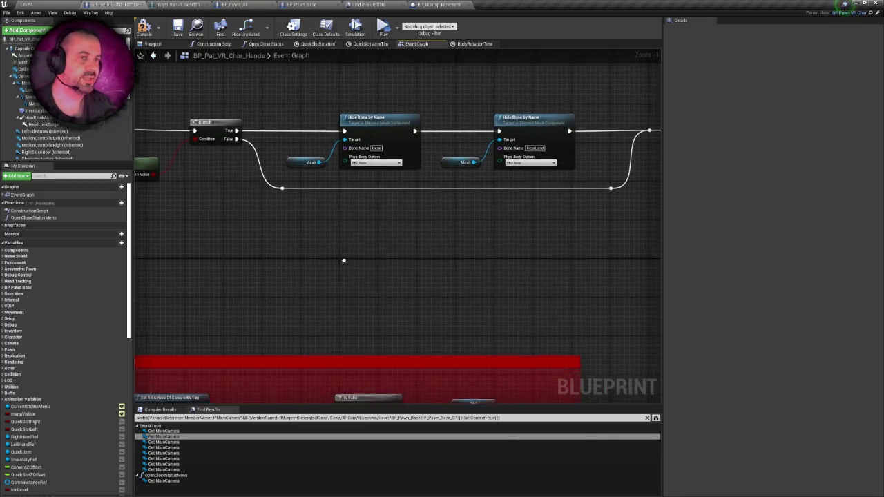
{"action": "left_click_drag", "start_coordinate": [344, 262], "coordinate": [301, 249]}
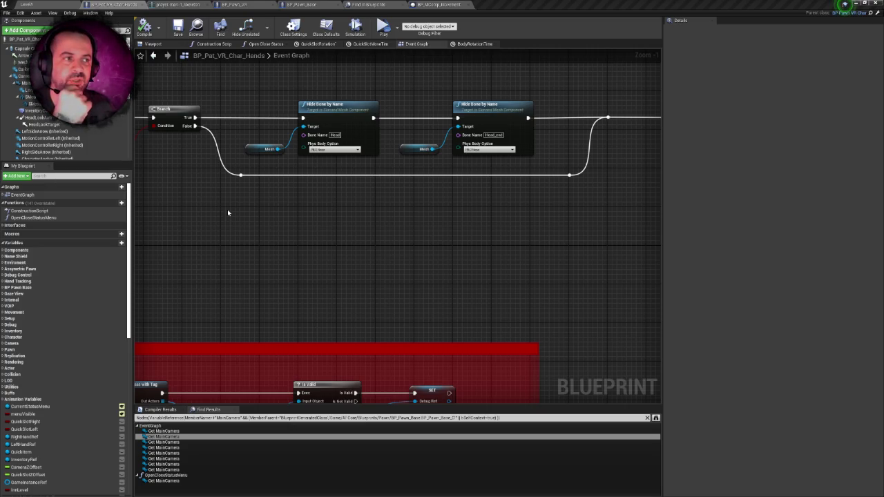
{"action": "scroll", "coordinate": [242, 199], "scroll_direction": "down", "scroll_amount": 3}
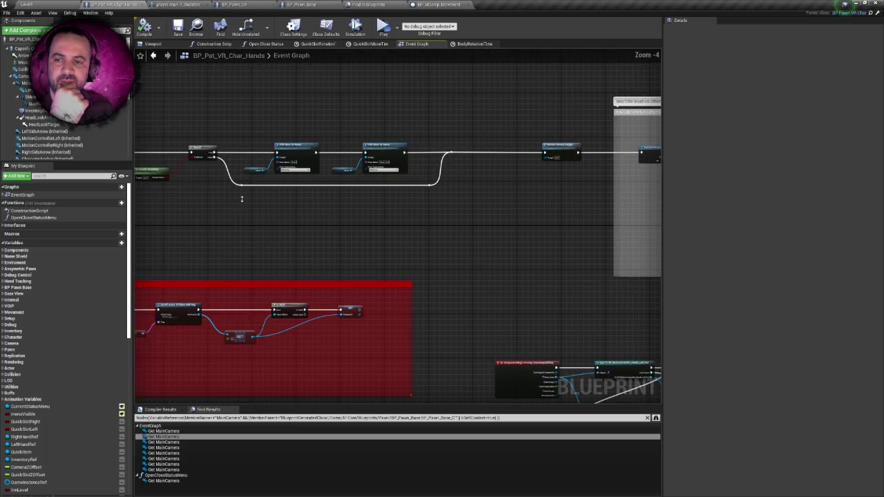
Copy the first Hide Bone by Name node and its Mesh getter and paste them above.
{"action": "scroll", "coordinate": [242, 199], "scroll_direction": "up", "scroll_amount": 2}
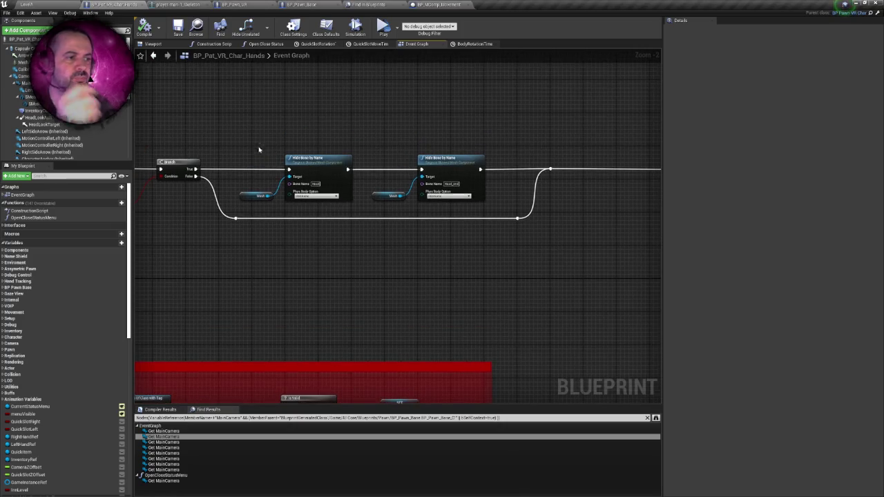
{"action": "left_click_drag", "start_coordinate": [235, 185], "coordinate": [311, 207]}
{"action": "key", "text": "ctrl+c"}
{"action": "key", "text": "ctrl+v"}
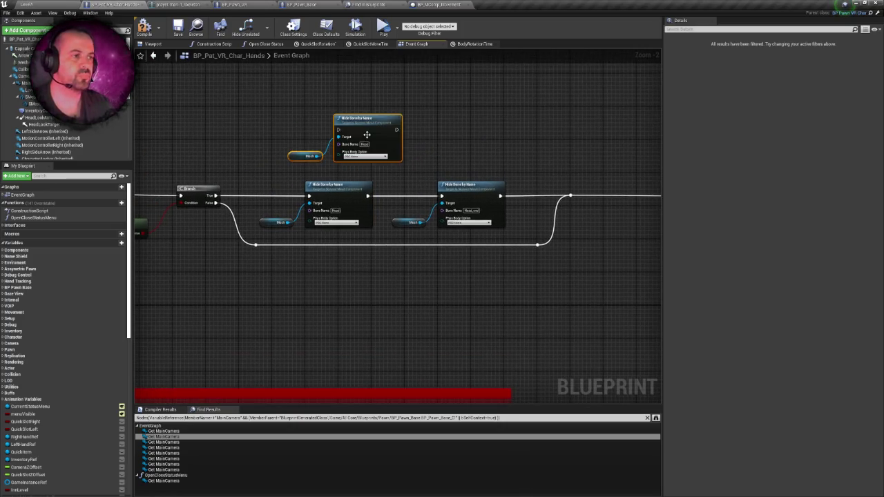
Wire Branch True into the pasted Hide Bone node and check the neck bone in the skeleton.
{"action": "mouse_move", "coordinate": [216, 196]}
{"action": "left_mouse_down"}
{"action": "mouse_move", "coordinate": [311, 131]}
{"action": "mouse_move", "coordinate": [216, 196]}
{"action": "left_mouse_up"}
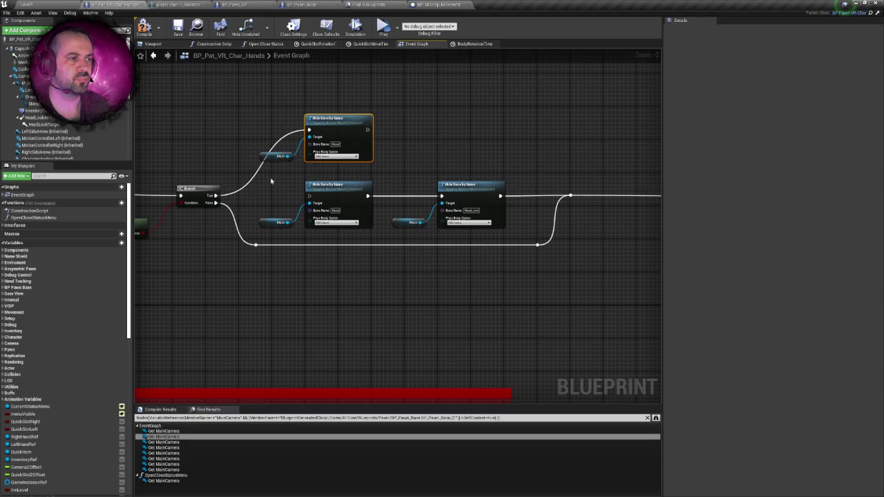
{"action": "mouse_move", "coordinate": [369, 130]}
{"action": "left_mouse_down"}
{"action": "mouse_move", "coordinate": [308, 187]}
{"action": "mouse_move", "coordinate": [311, 197]}
{"action": "left_mouse_up"}
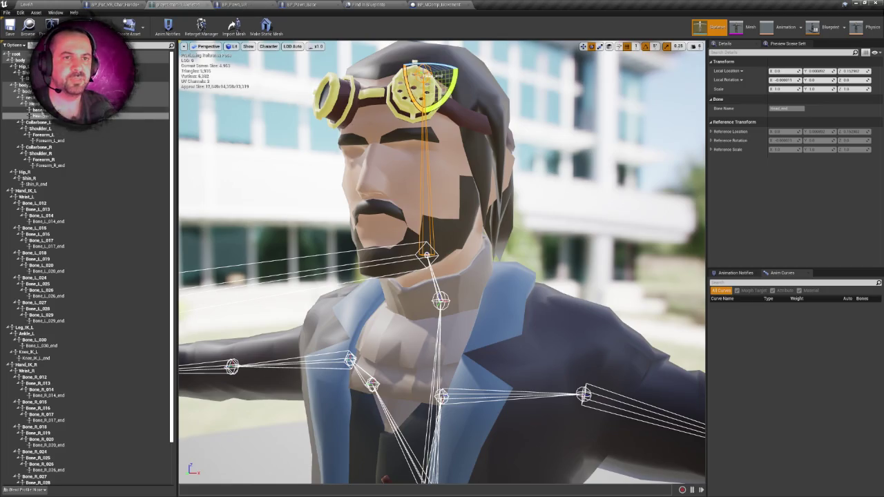
{"action": "left_click", "coordinate": [31, 99]}
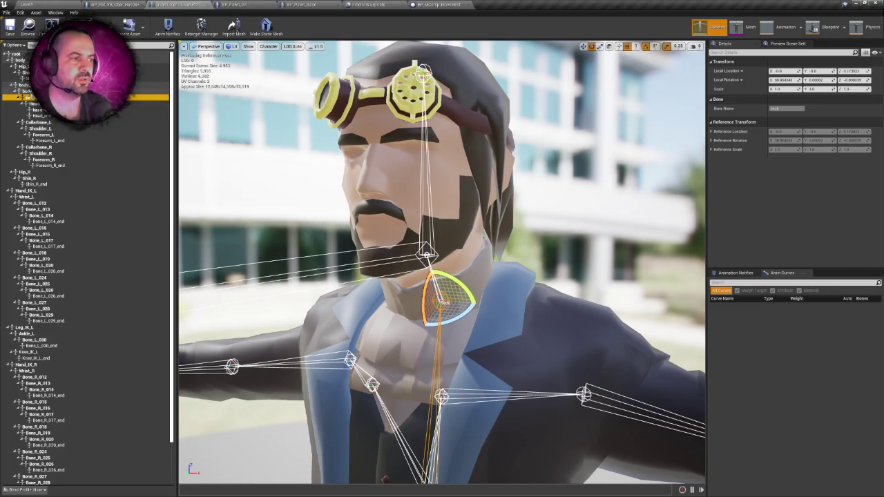
{"action": "left_click", "coordinate": [28, 90]}
{"action": "left_click", "coordinate": [31, 99]}
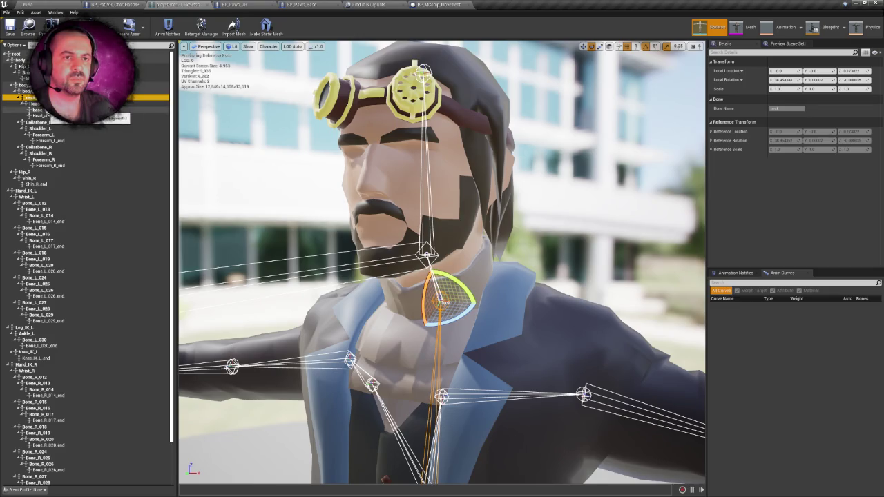
{"action": "left_click", "coordinate": [41, 110]}
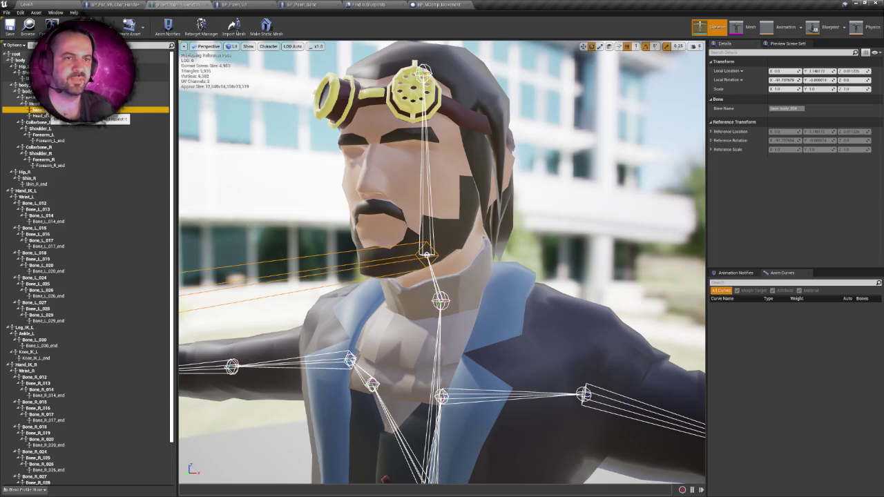
{"action": "left_click", "coordinate": [30, 97]}
{"action": "right_click", "coordinate": [32, 98]}
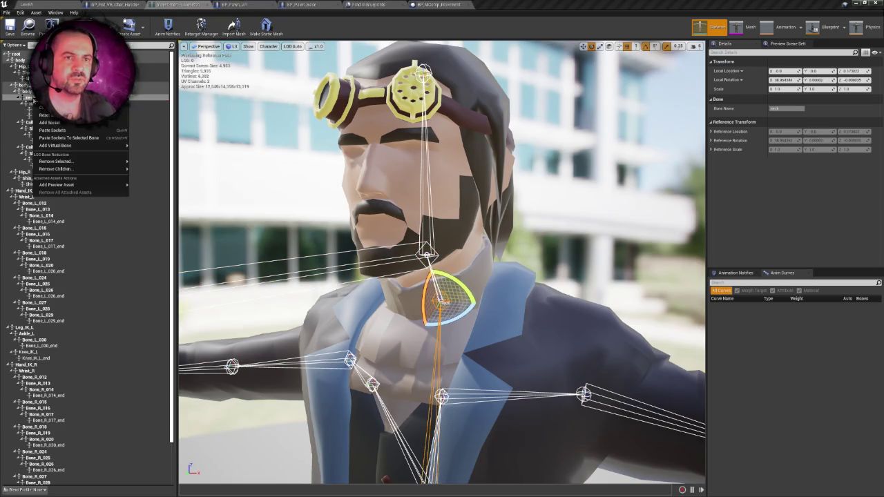
{"action": "mouse_move", "coordinate": [78, 147]}
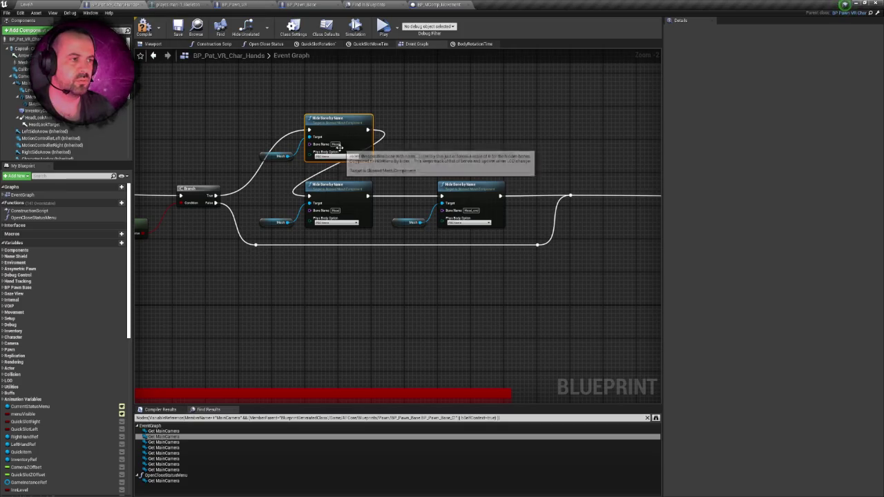
Set the top node's Bone Name to neck and duplicate the neck Hide Bone pair.
{"action": "left_click", "coordinate": [335, 144]}
{"action": "type", "text": "neck"}
{"action": "key", "text": "Return"}
{"action": "left_click_drag", "start_coordinate": [241, 103], "coordinate": [336, 168]}
{"action": "key", "text": "ctrl+c"}
{"action": "mouse_move", "coordinate": [410, 142]}
{"action": "left_mouse_down"}
{"action": "mouse_move", "coordinate": [304, 145]}
{"action": "mouse_move", "coordinate": [299, 205]}
{"action": "mouse_move", "coordinate": [254, 225]}
{"action": "mouse_move", "coordinate": [241, 217]}
{"action": "left_mouse_up"}
{"action": "key", "text": "ctrl+v"}
Give the new copy Bone Name basic_body_004 from the skeleton, chain it, and save.
{"action": "left_click", "coordinate": [170, 4]}
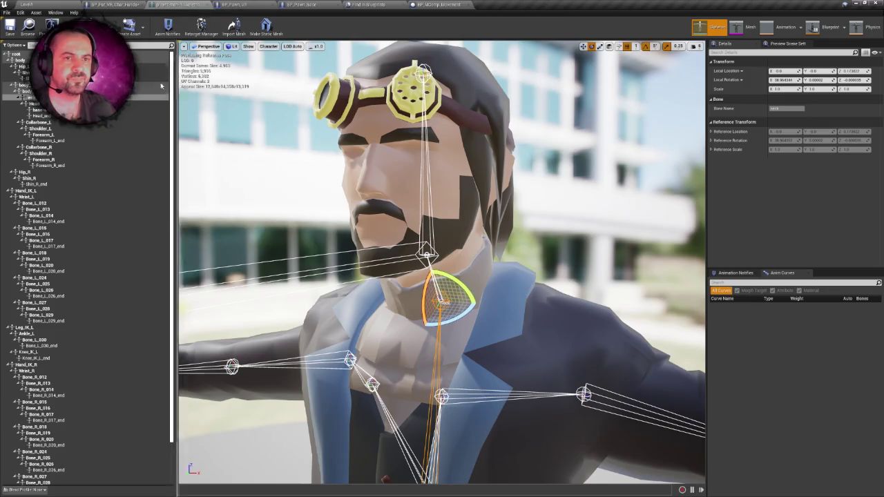
{"action": "right_click", "coordinate": [42, 112]}
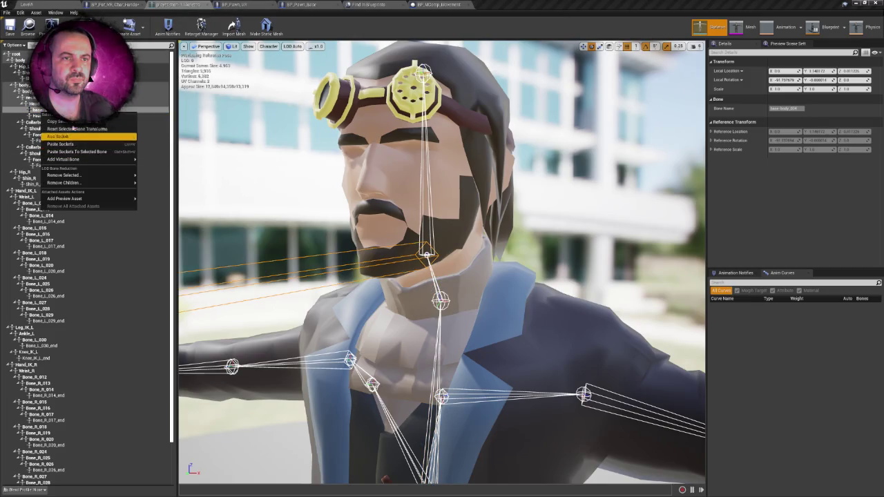
{"action": "key", "text": "Escape"}
{"action": "left_click", "coordinate": [114, 5]}
{"action": "left_click", "coordinate": [398, 162]}
{"action": "key", "text": "ctrl+v"}
{"action": "left_click", "coordinate": [460, 164]}
{"action": "left_click_drag", "start_coordinate": [460, 164], "coordinate": [482, 141]}
{"action": "key", "text": "ctrl+s"}
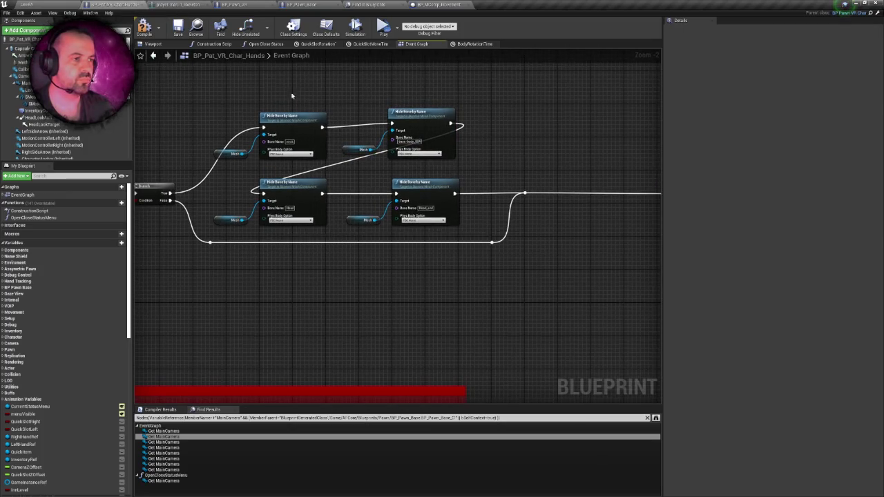
{"action": "left_click", "coordinate": [144, 29]}
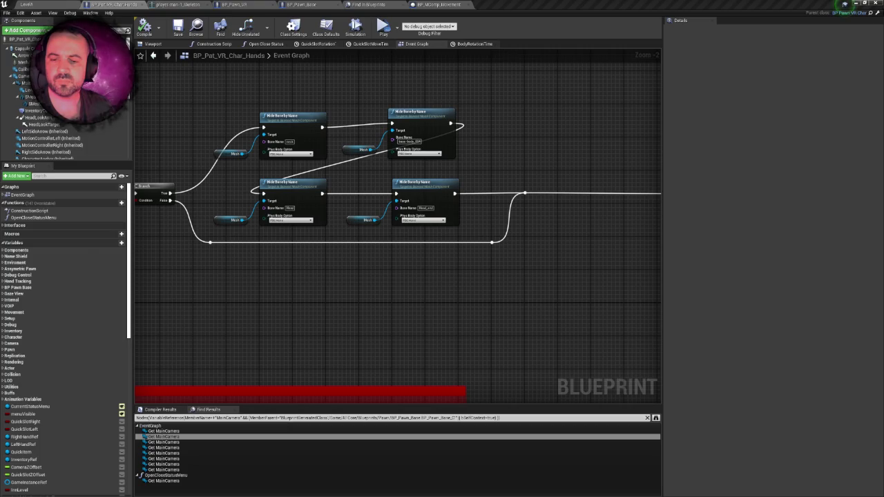
Run the VR preview to test the extra hidden bones, then exit it.
{"action": "left_click_drag", "start_coordinate": [242, 139], "coordinate": [263, 164]}
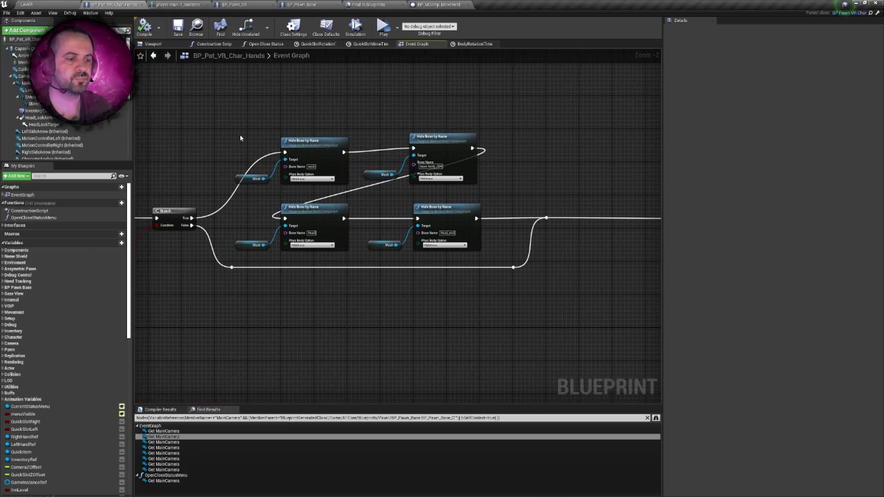
{"action": "scroll", "coordinate": [240, 138], "scroll_direction": "down", "scroll_amount": 2}
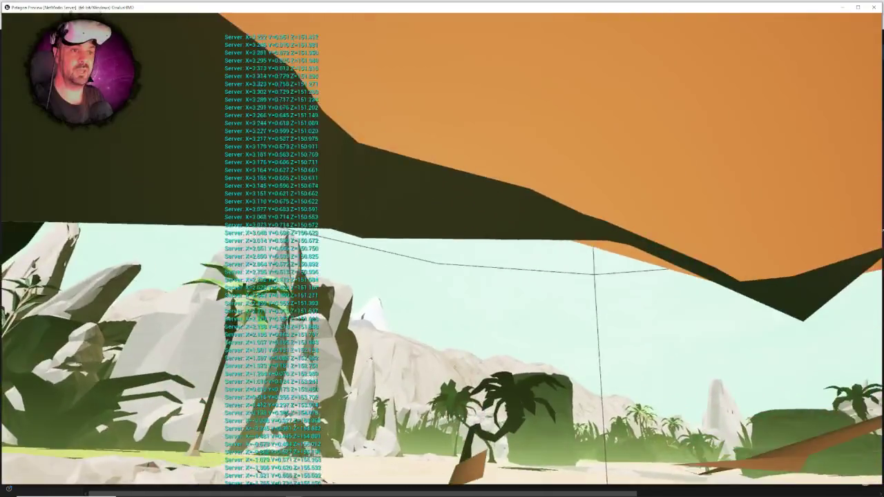
{"action": "key", "text": "Escape"}
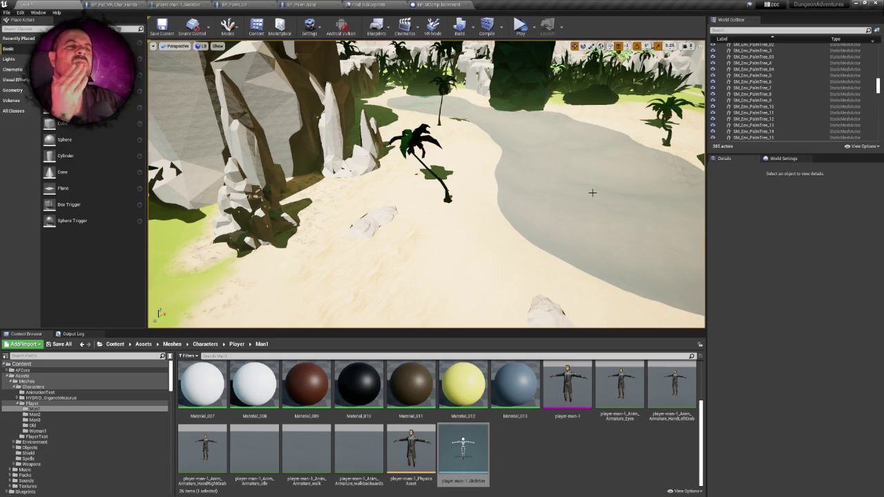
{"action": "left_click", "coordinate": [178, 5]}
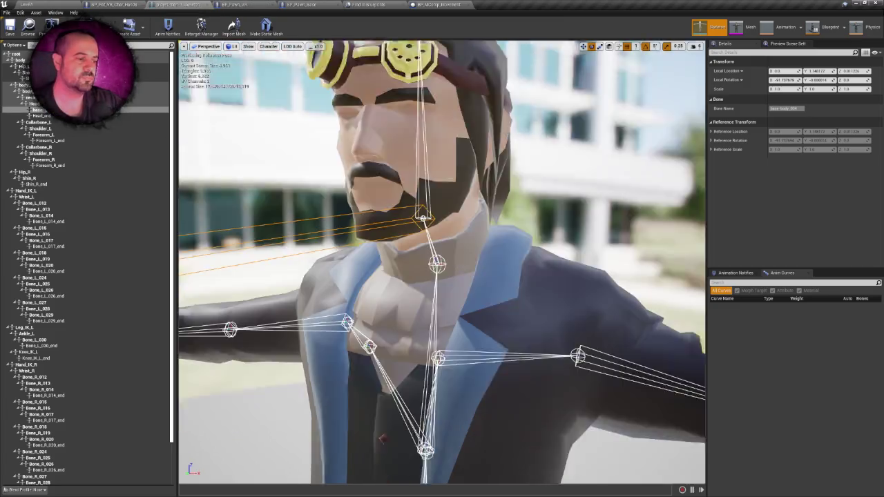
Inspect the skeleton's bones and copy the fingertip bone name Bone_R_029_end.
{"action": "scroll", "coordinate": [442, 262], "scroll_direction": "down", "scroll_amount": 8}
{"action": "left_click_drag", "start_coordinate": [442, 262], "coordinate": [442, 180]}
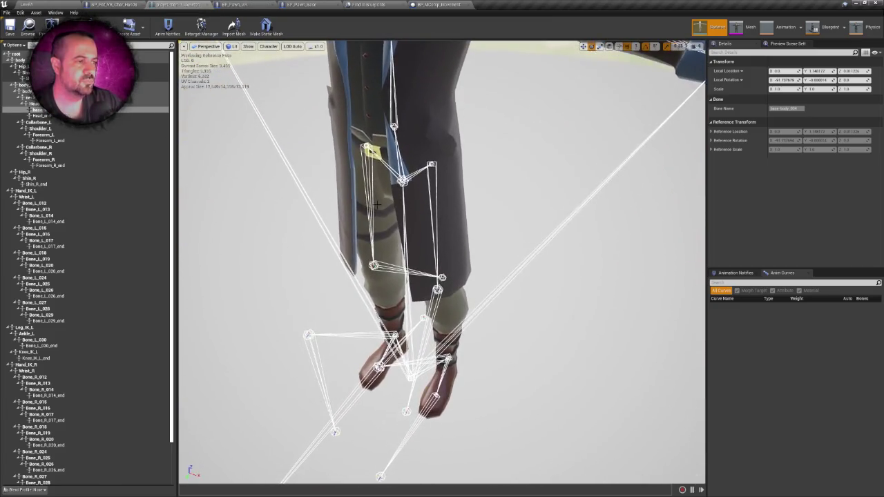
{"action": "left_click", "coordinate": [21, 60]}
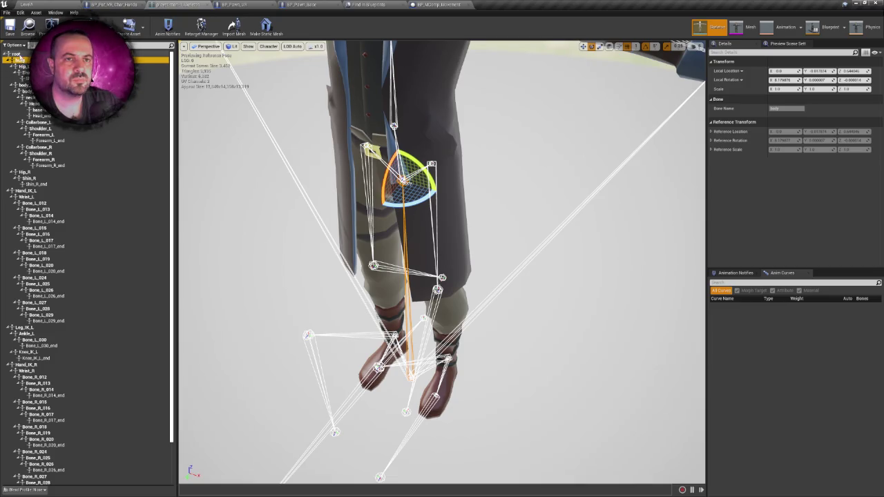
{"action": "left_click", "coordinate": [17, 54]}
{"action": "left_click", "coordinate": [21, 61]}
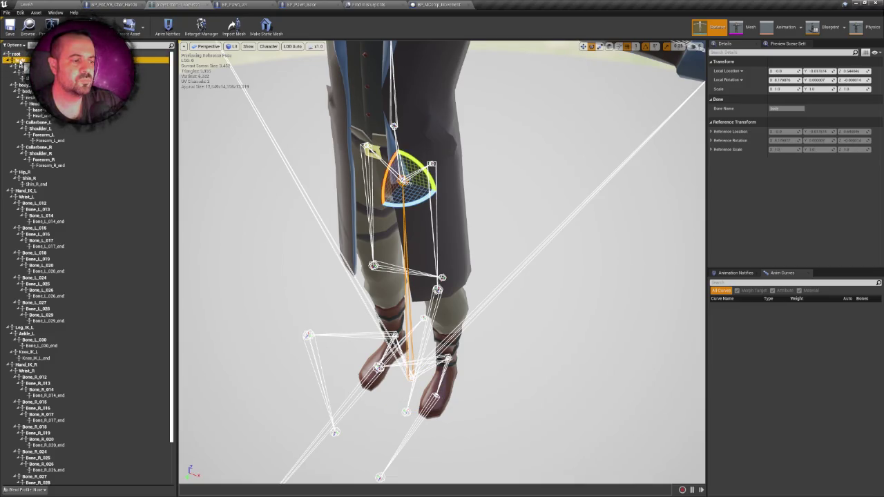
{"action": "mouse_move", "coordinate": [317, 181]}
{"action": "left_mouse_down"}
{"action": "mouse_move", "coordinate": [317, 138]}
{"action": "mouse_move", "coordinate": [290, 142]}
{"action": "mouse_move", "coordinate": [464, 233]}
{"action": "left_mouse_up"}
{"action": "left_click", "coordinate": [456, 232]}
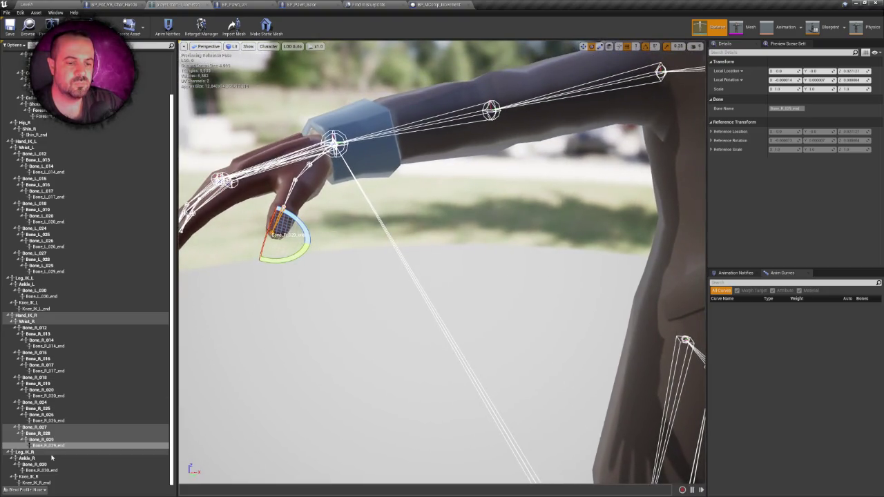
{"action": "right_click", "coordinate": [54, 445]}
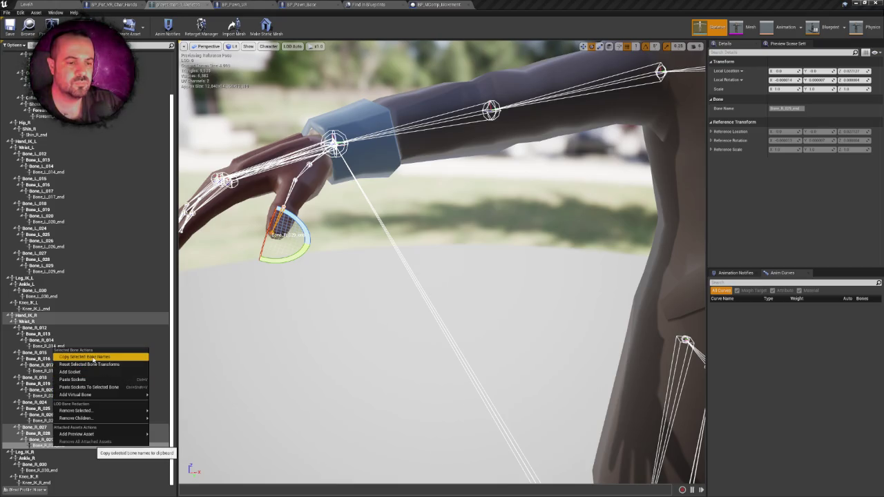
{"action": "left_click", "coordinate": [93, 357]}
{"action": "left_click", "coordinate": [114, 4]}
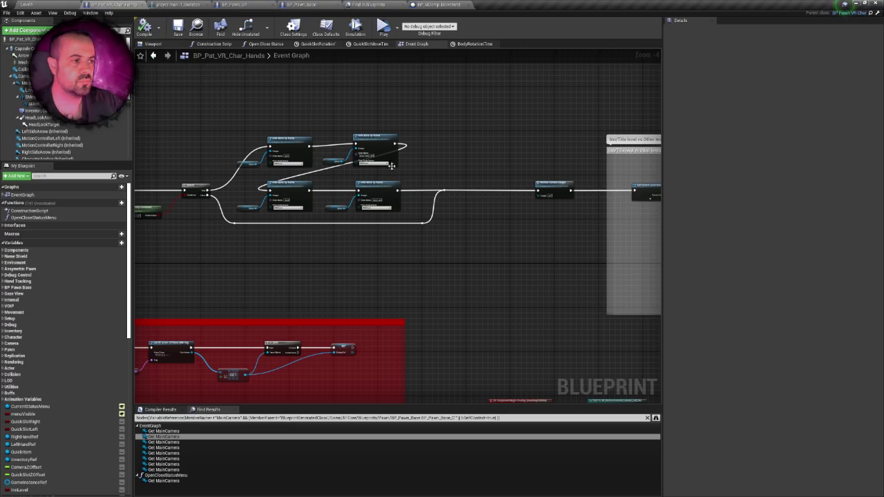
Paste Bone_R_029_end into the first Hide Bone by Name node's Bone Name.
{"action": "scroll", "coordinate": [397, 171], "scroll_direction": "up", "scroll_amount": 4}
{"action": "right_click", "coordinate": [344, 166]}
{"action": "left_click", "coordinate": [356, 178]}
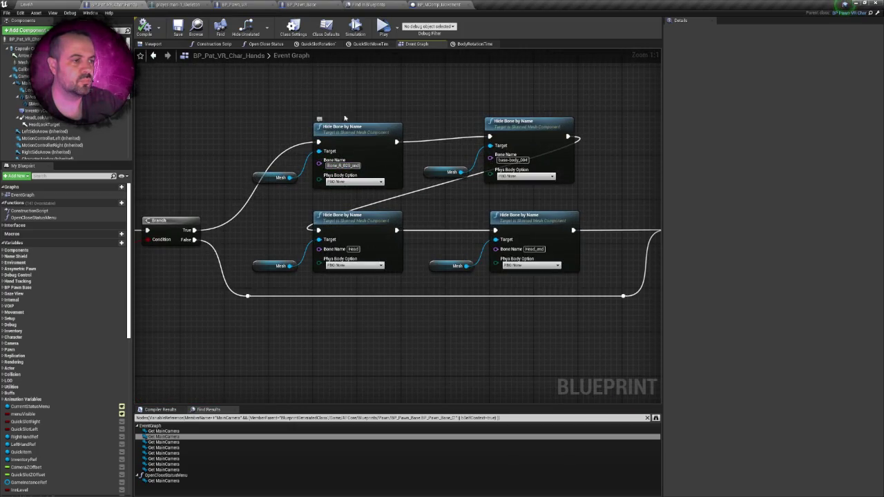
{"action": "left_click_drag", "start_coordinate": [349, 121], "coordinate": [376, 107]}
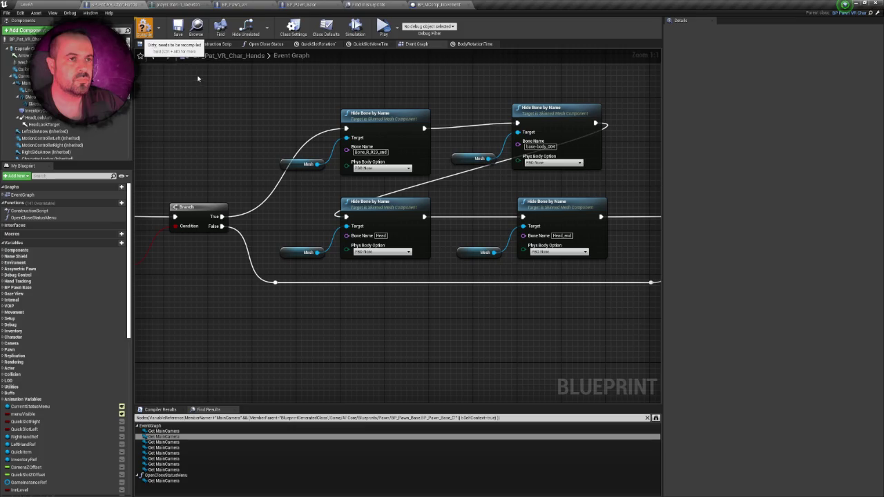
{"action": "left_click", "coordinate": [26, 4]}
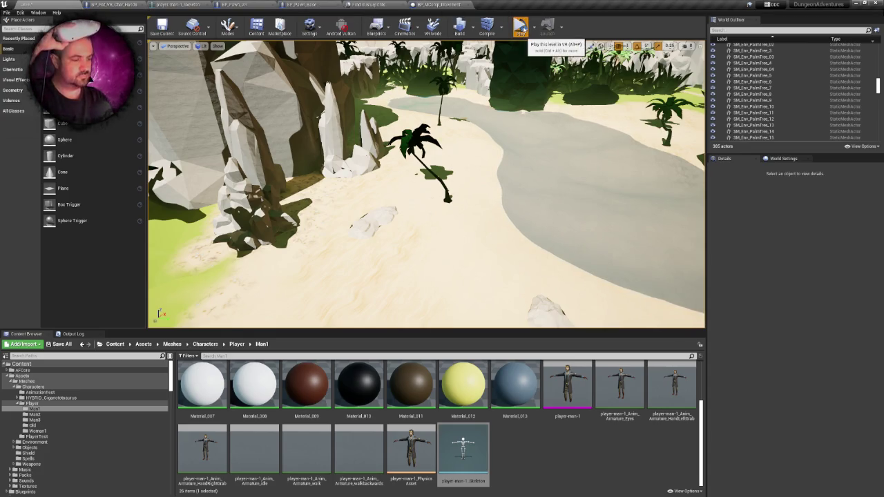
Play the level in VR Preview to test the fingertip hide, then stop it.
{"action": "left_click", "coordinate": [523, 30]}
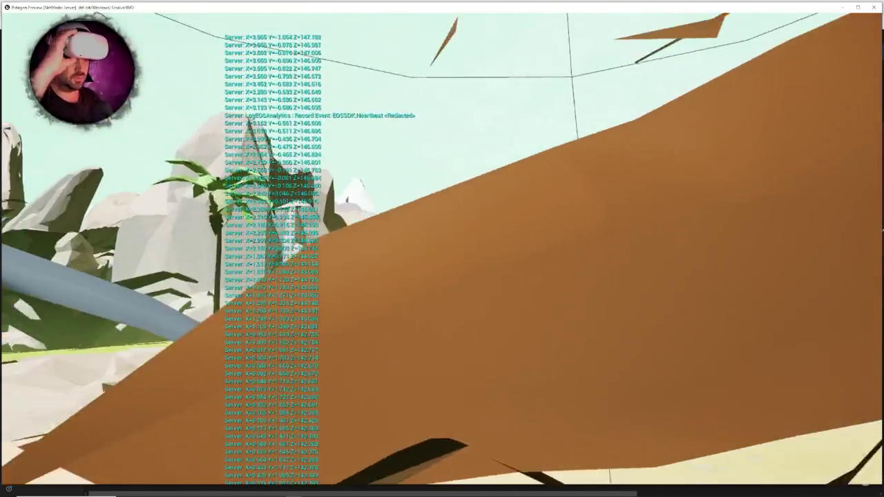
{"action": "key", "text": "Escape"}
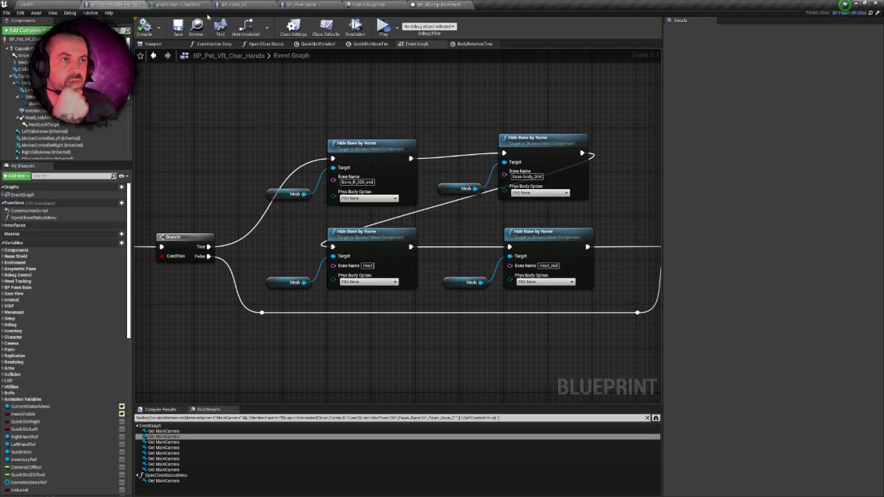
Look over the BP_Pawn_VR and BP_Pawn_Base blueprints, then the character skeleton's bone tree.
{"action": "left_click", "coordinate": [246, 4]}
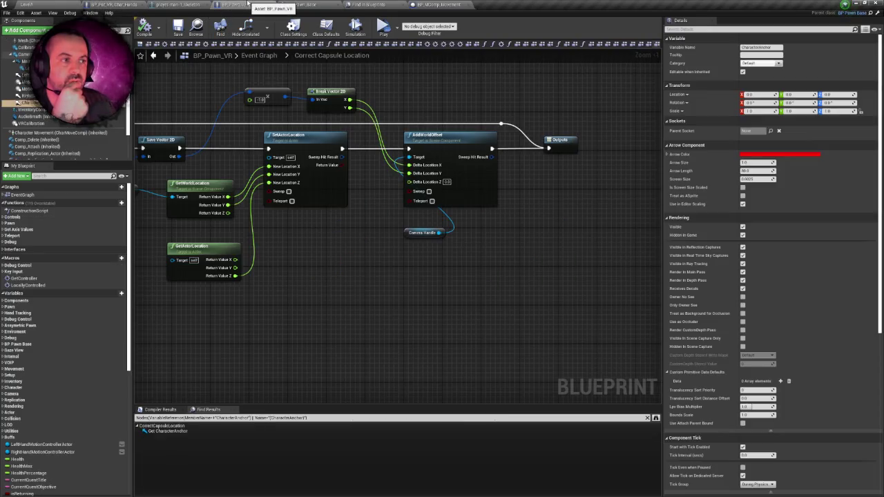
{"action": "left_click", "coordinate": [315, 5]}
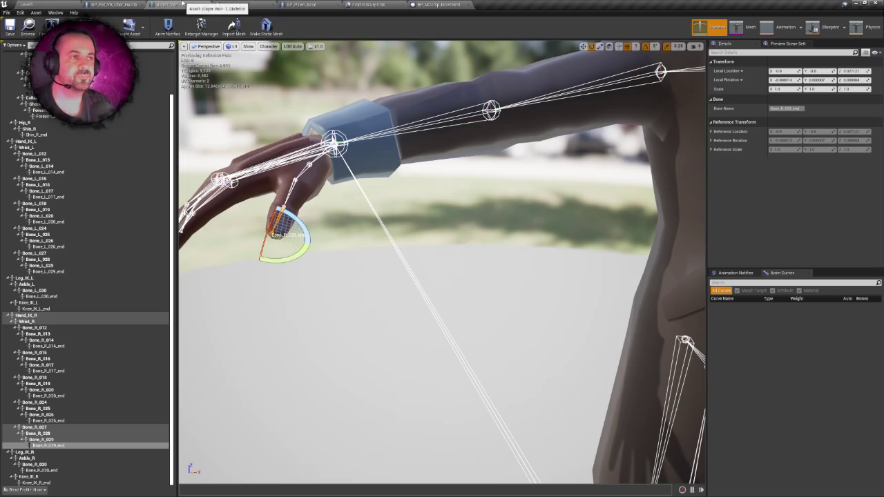
{"action": "left_click", "coordinate": [184, 4]}
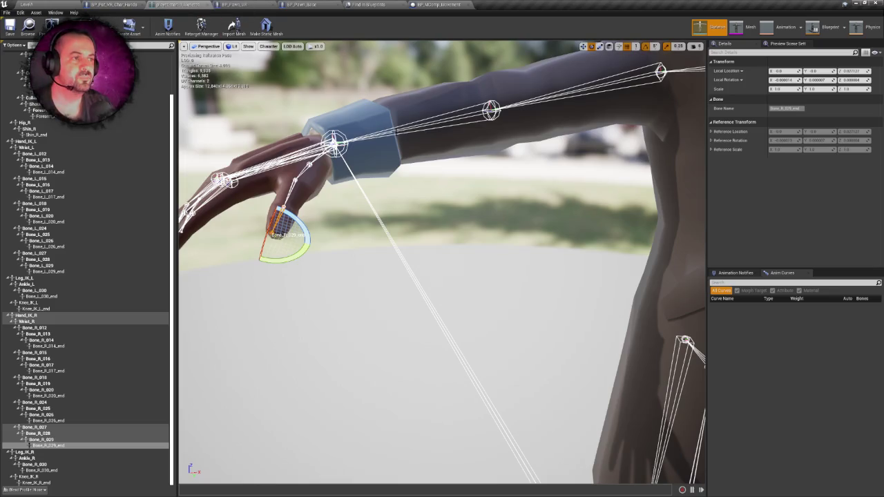
{"action": "scroll", "coordinate": [442, 262], "scroll_direction": "down", "scroll_amount": 5}
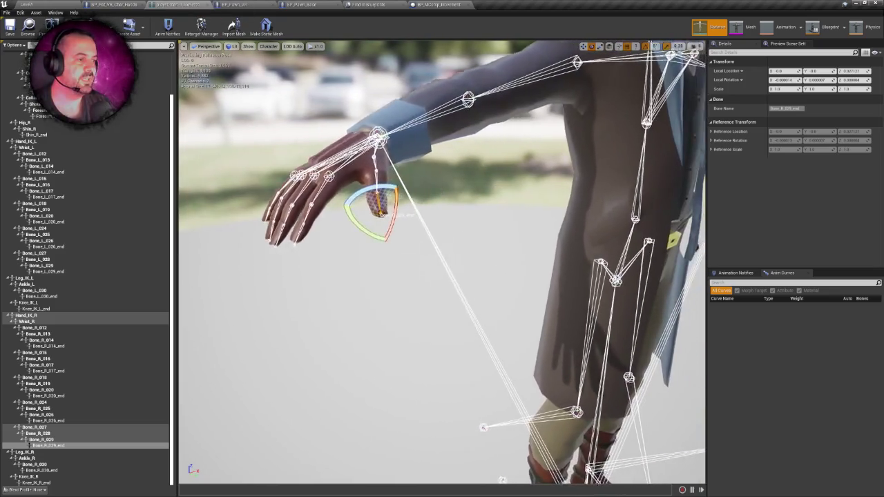
{"action": "scroll", "coordinate": [442, 262], "scroll_direction": "up", "scroll_amount": 5}
{"action": "scroll", "coordinate": [442, 263], "scroll_direction": "down", "scroll_amount": 5}
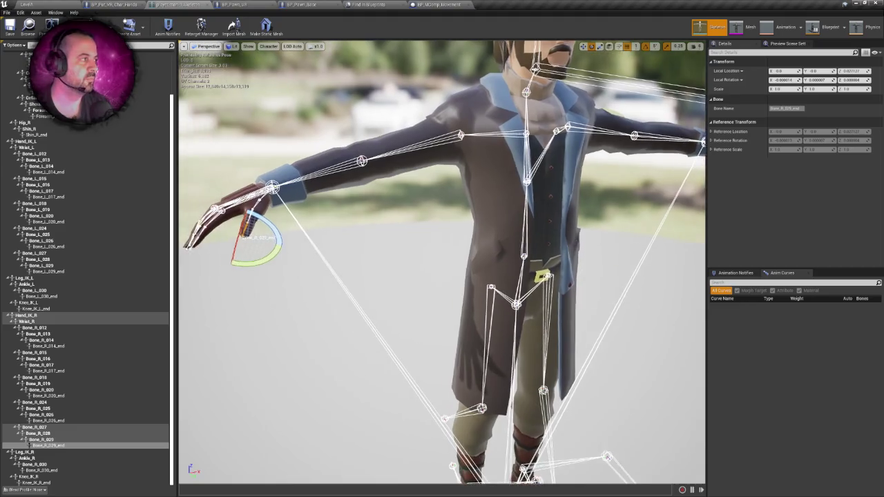
{"action": "scroll", "coordinate": [442, 263], "scroll_direction": "up", "scroll_amount": 4}
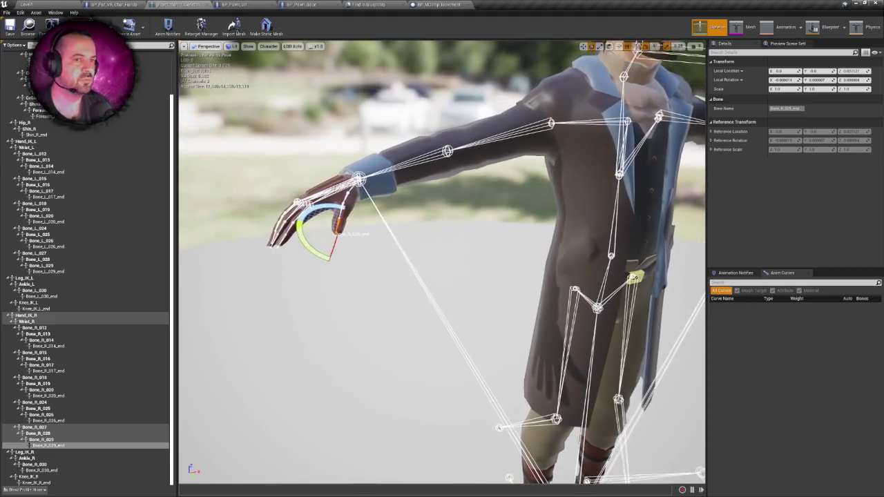
Inspect the Bone_R_027, Hand_IK_R and head bones, then select and frame body_001.
{"action": "left_click", "coordinate": [35, 428]}
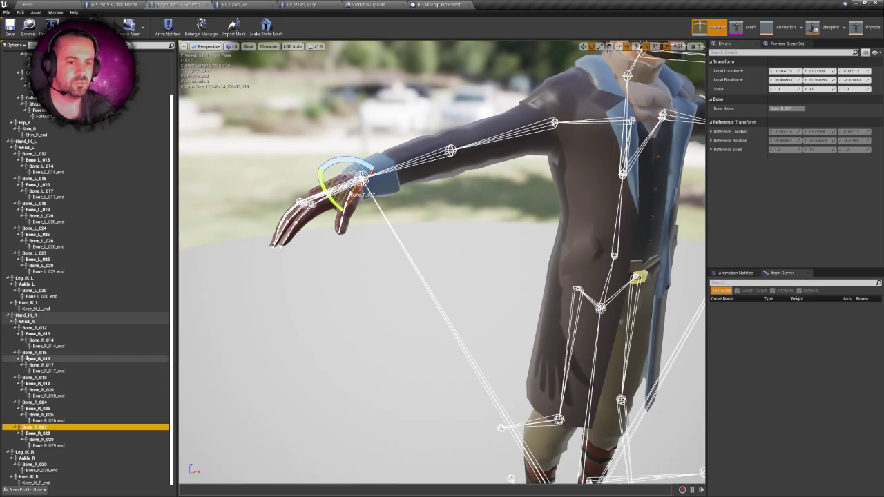
{"action": "left_click", "coordinate": [26, 316]}
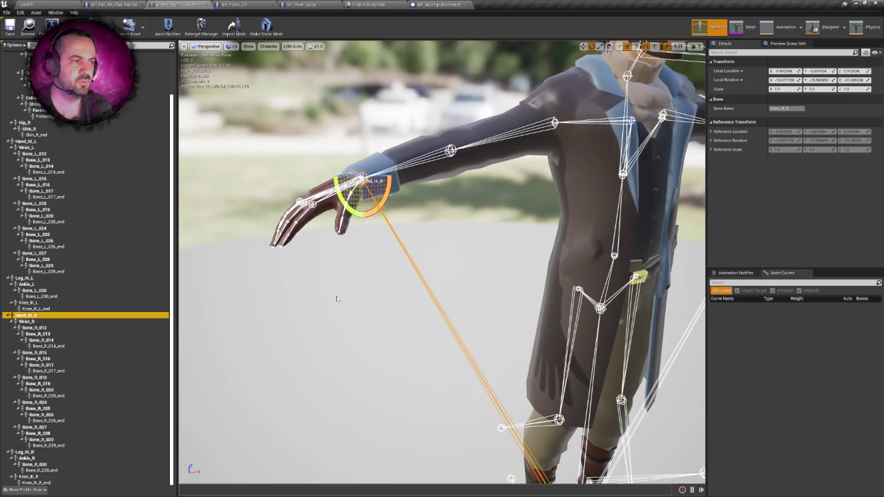
{"action": "left_click_drag", "start_coordinate": [270, 276], "coordinate": [270, 276]}
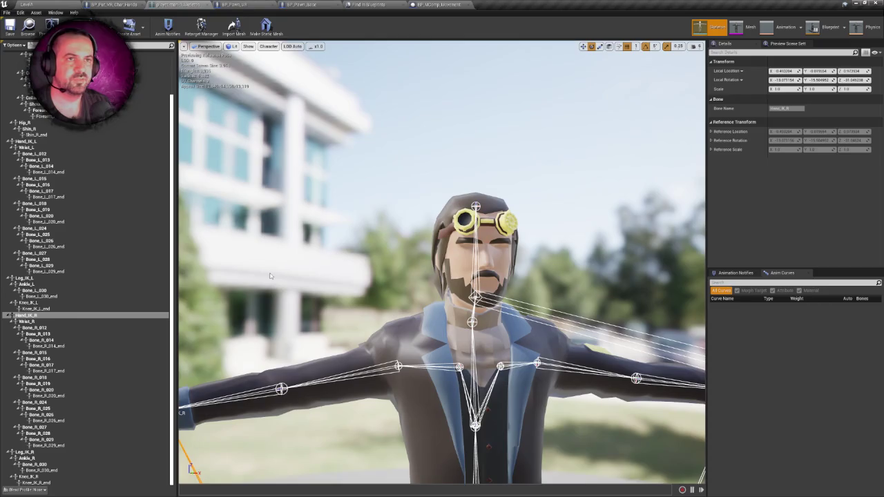
{"action": "scroll", "coordinate": [125, 129], "scroll_direction": "up", "scroll_amount": 3}
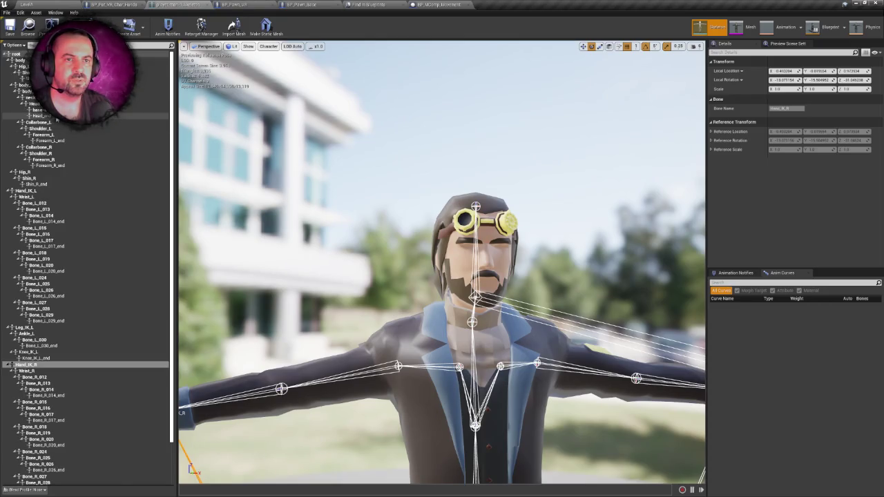
{"action": "left_click", "coordinate": [54, 116]}
{"action": "left_click", "coordinate": [38, 109]}
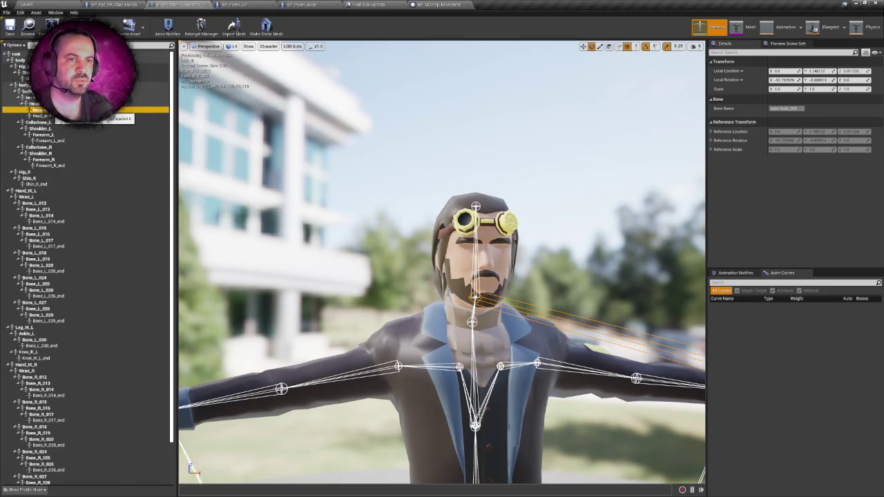
{"action": "left_click", "coordinate": [31, 97]}
{"action": "left_click", "coordinate": [24, 85]}
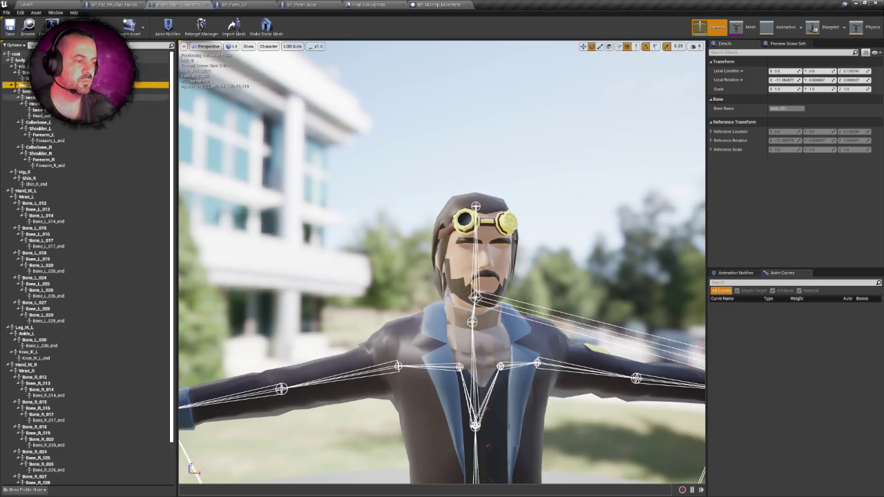
{"action": "key", "text": "f"}
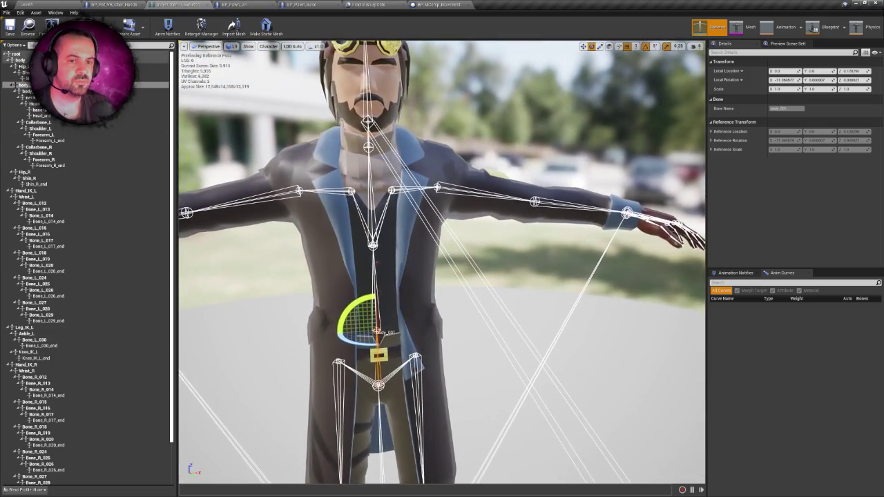
Copy the body_001 bone name and go back to the BP_Pat_VR_Char_Hands event graph.
{"action": "right_click", "coordinate": [28, 85]}
{"action": "left_click", "coordinate": [76, 104]}
{"action": "left_click", "coordinate": [114, 4]}
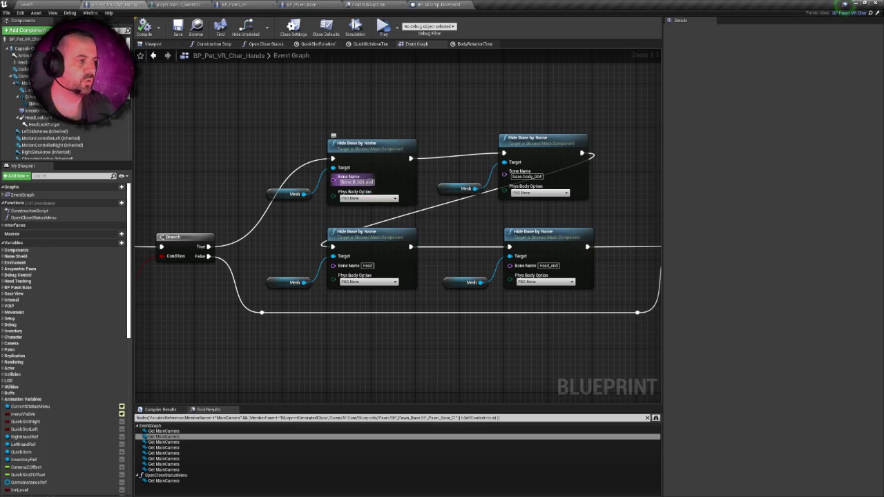
Enter body_001 as the first Hide Bone by Name node's bone, then run and exit a VR preview.
{"action": "type", "text": "body_001"}
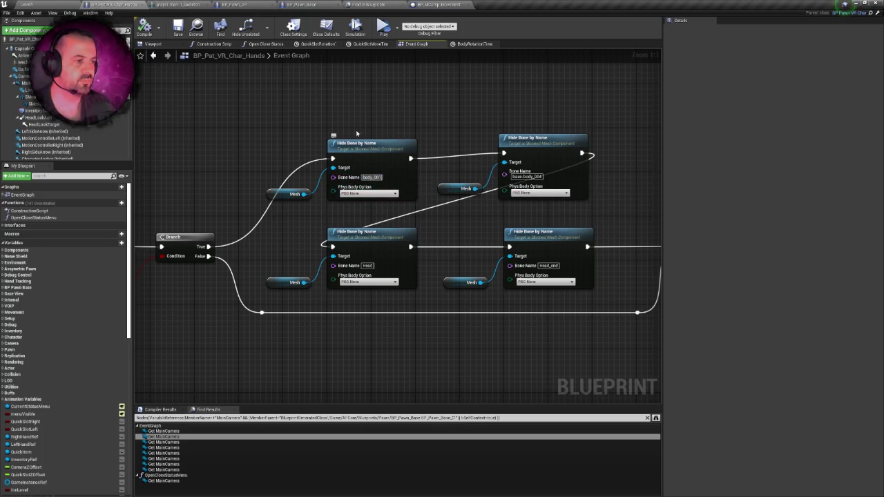
{"action": "left_click_drag", "start_coordinate": [317, 132], "coordinate": [328, 115]}
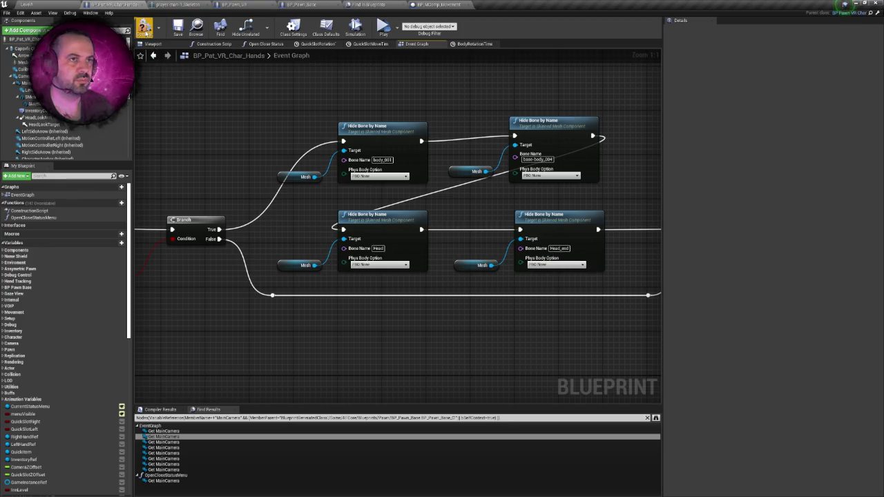
{"action": "left_click_drag", "start_coordinate": [239, 105], "coordinate": [184, 112]}
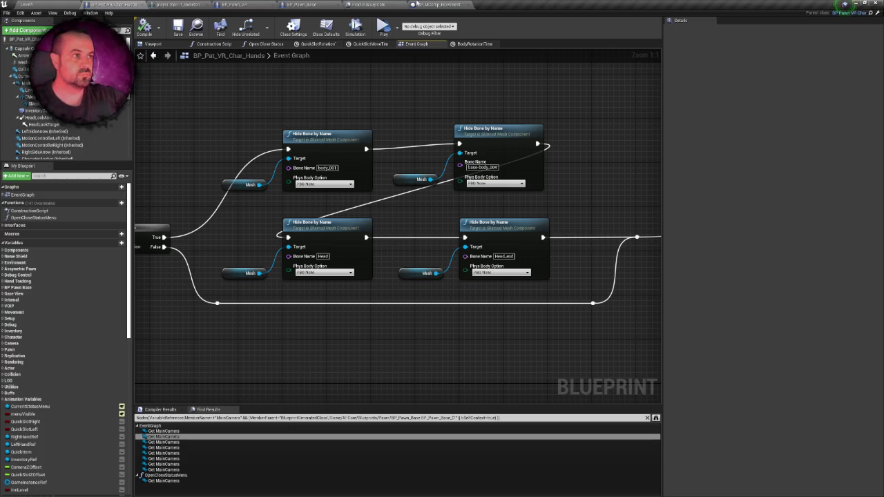
{"action": "left_click", "coordinate": [385, 30]}
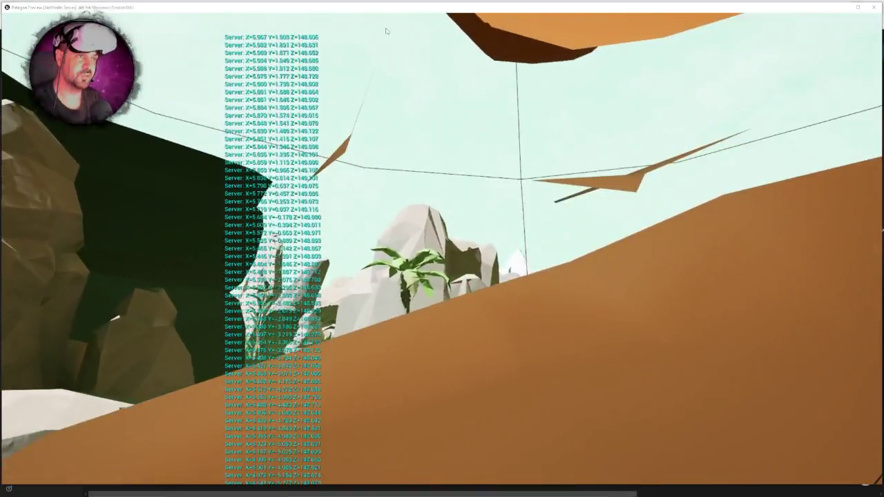
{"action": "key", "text": "Escape"}
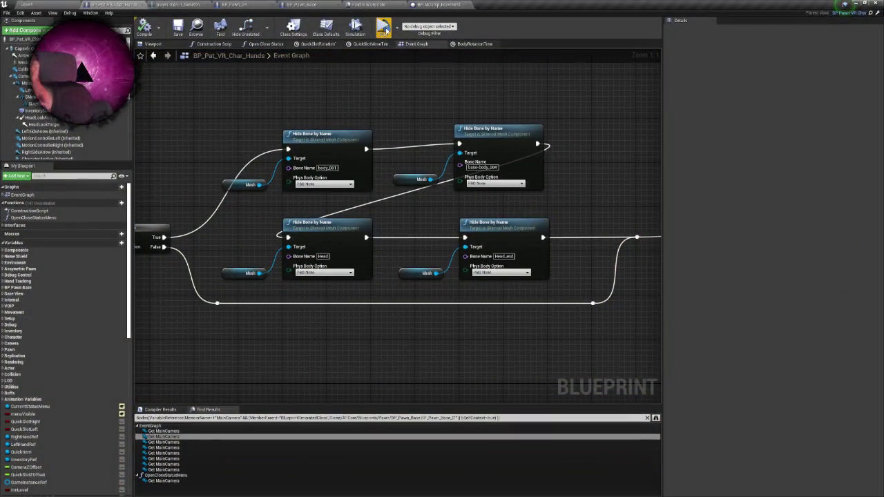
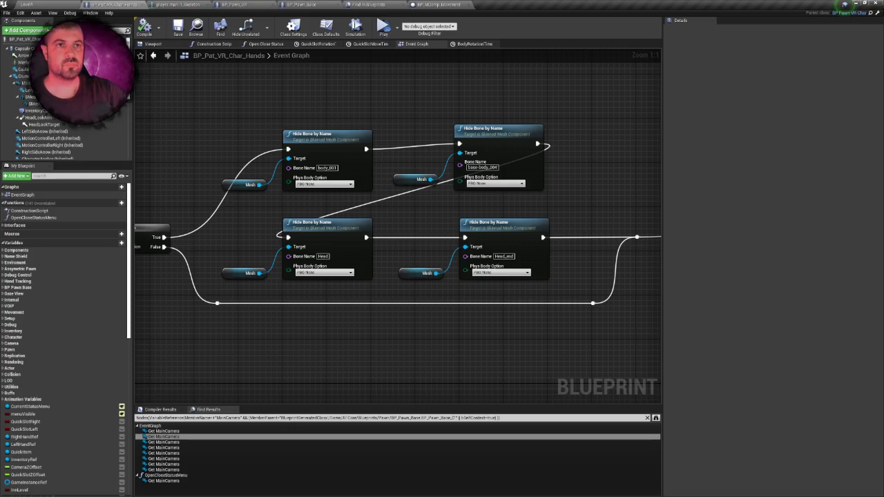
Run the level in VR Preview, then return to the BP_Pat_VR_Char_Hands event graph.
{"action": "left_click", "coordinate": [49, 3]}
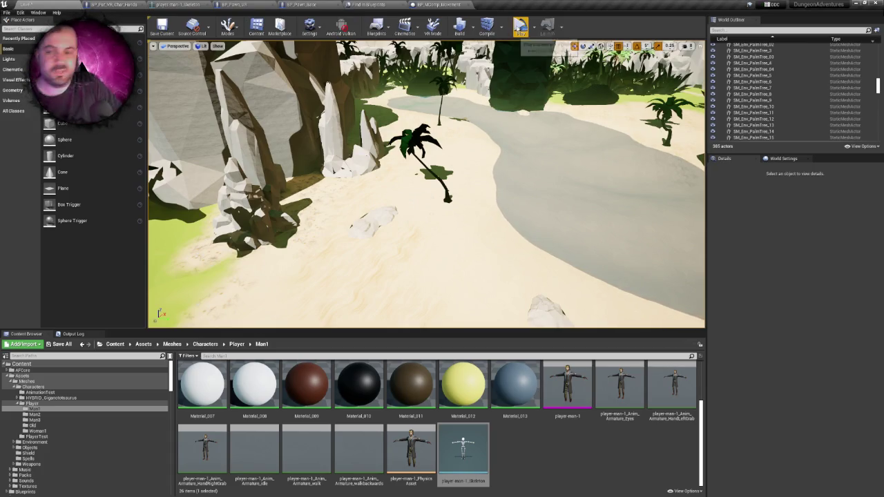
{"action": "left_click", "coordinate": [520, 27]}
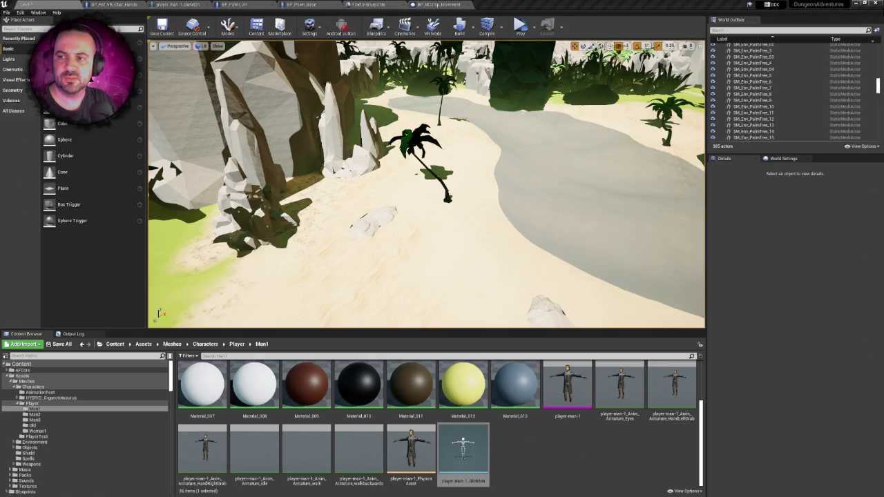
{"action": "left_click", "coordinate": [114, 4]}
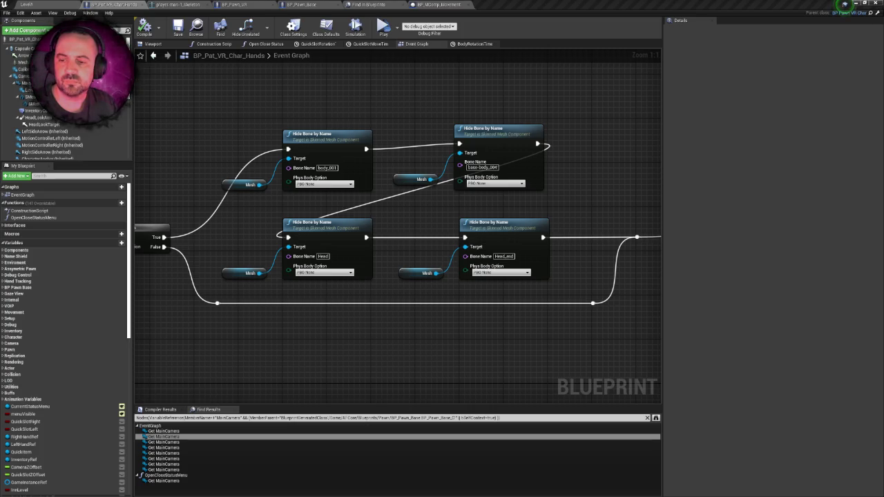
{"action": "left_click", "coordinate": [845, 4]}
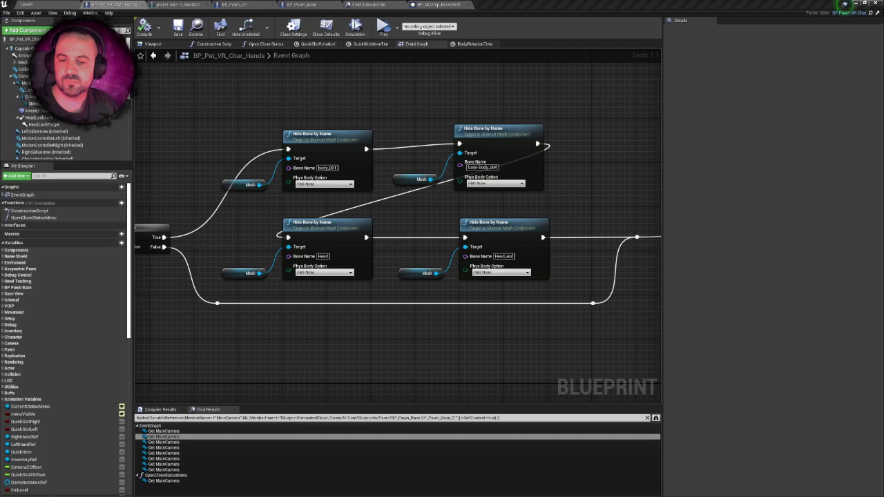
{"action": "left_click", "coordinate": [845, 5]}
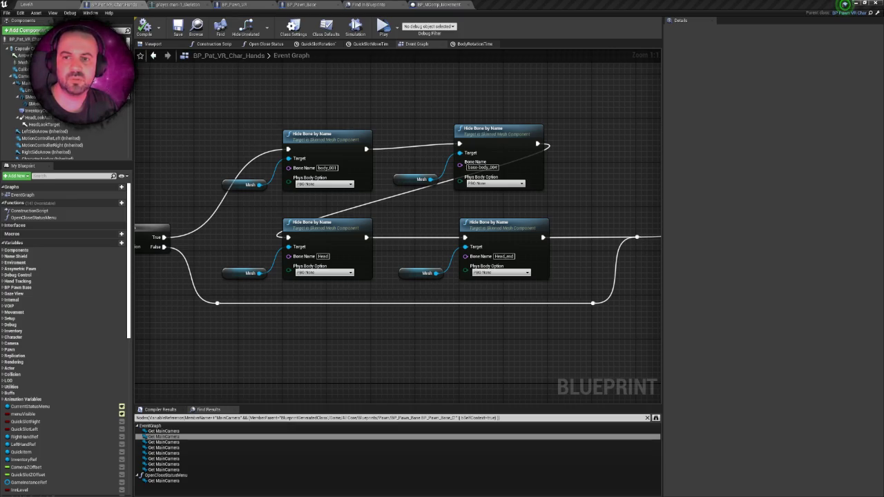
Check BP_Pawn_VR, search the Mesh pin's 'scale' actions without adding one, then open player-man-1_Skeleton.
{"action": "left_click", "coordinate": [238, 5]}
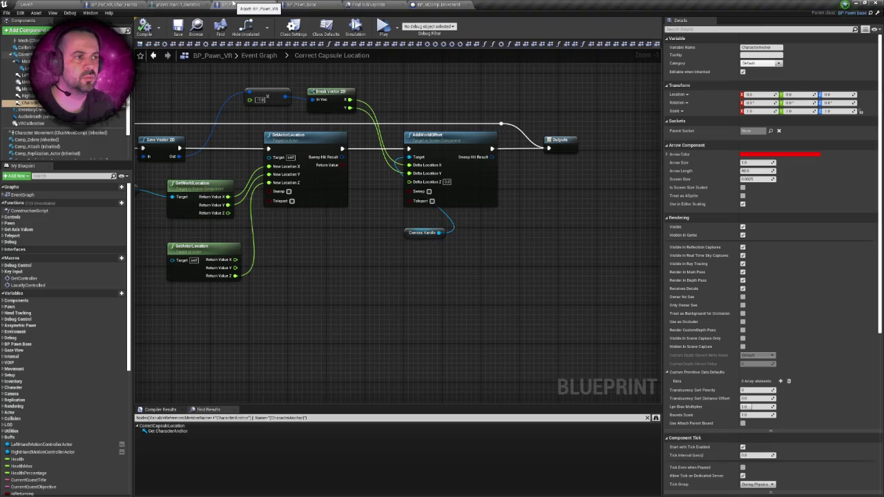
{"action": "left_click", "coordinate": [158, 3]}
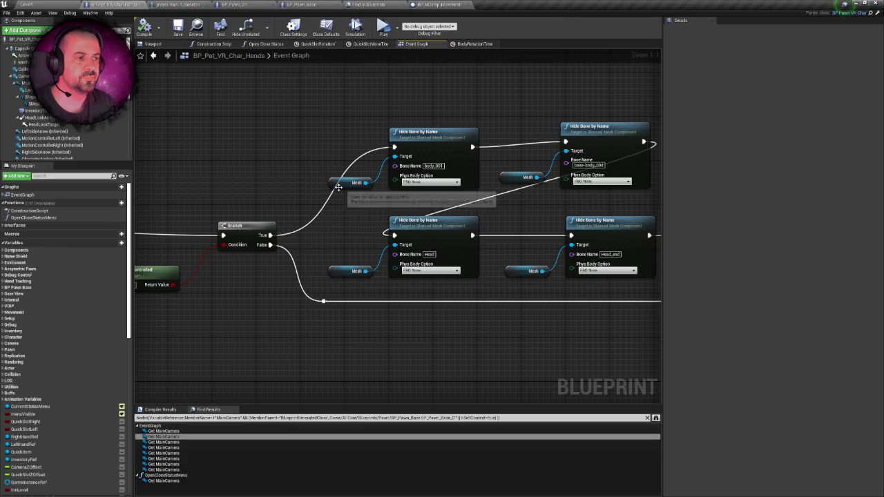
{"action": "left_click_drag", "start_coordinate": [365, 182], "coordinate": [327, 114]}
{"action": "type", "text": "sca"}
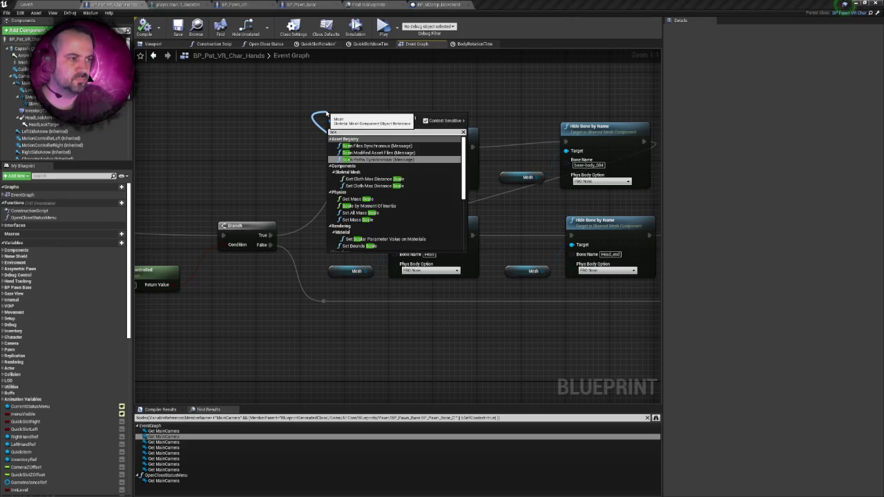
{"action": "type", "text": "le"}
{"action": "scroll", "coordinate": [432, 186], "scroll_direction": "down", "scroll_amount": 1}
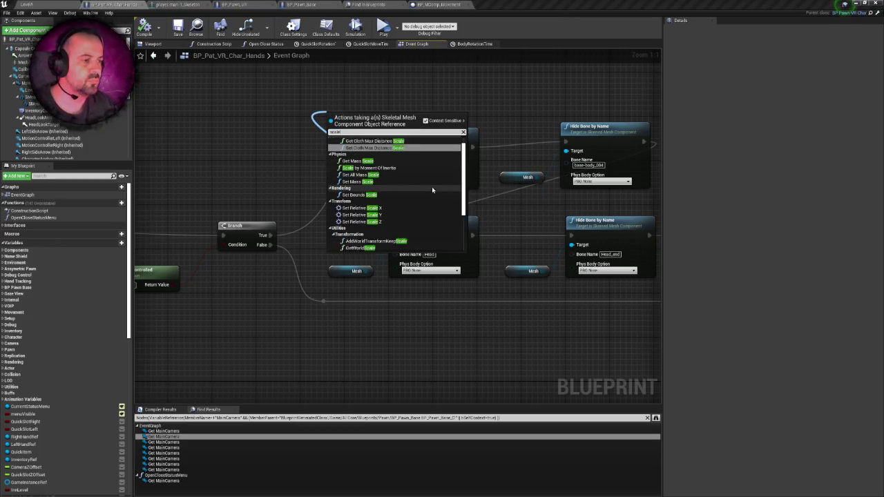
{"action": "scroll", "coordinate": [431, 186], "scroll_direction": "up", "scroll_amount": 2}
{"action": "left_click", "coordinate": [288, 122]}
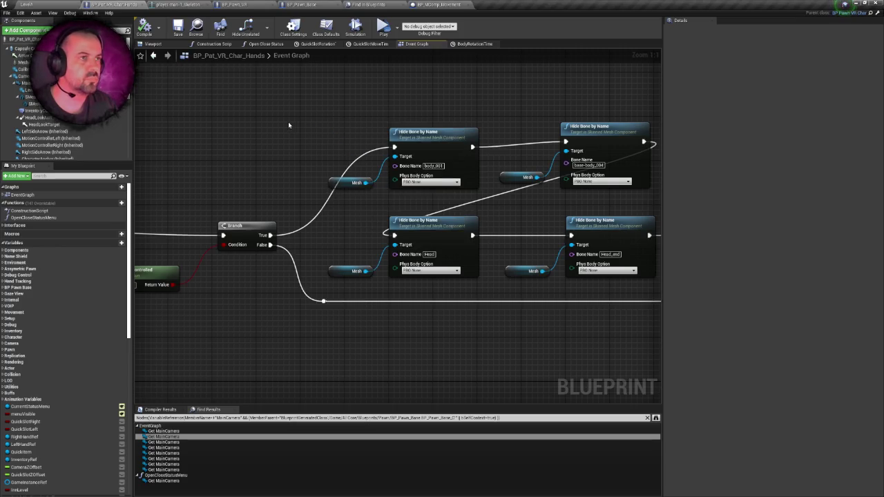
{"action": "left_click_drag", "start_coordinate": [289, 125], "coordinate": [255, 130]}
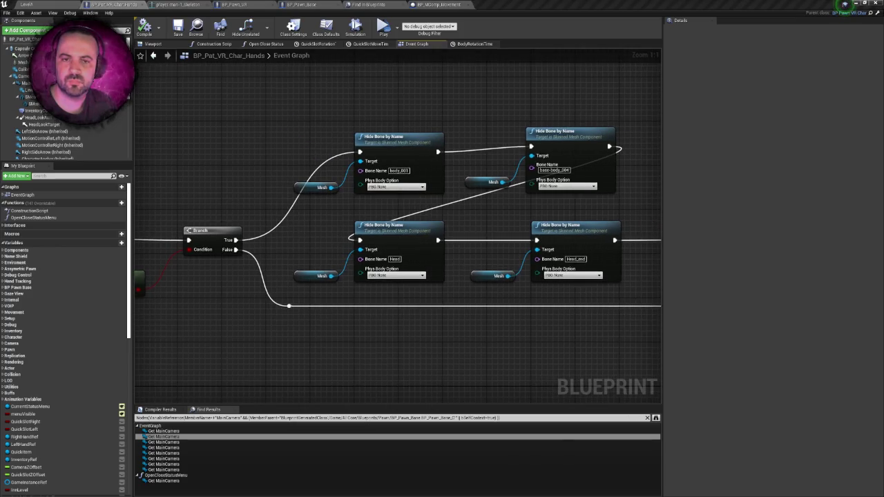
{"action": "left_click", "coordinate": [202, 5]}
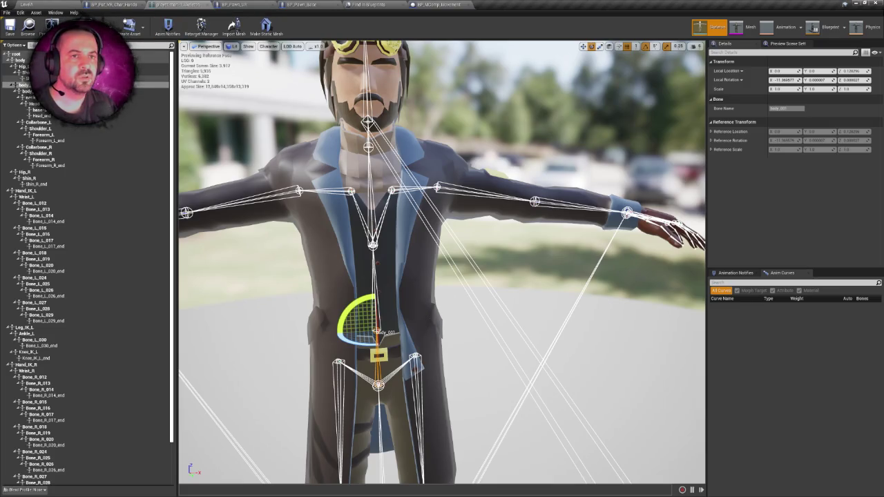
Test a zero X scale on the Head_end bone, then restore its scale to 1, 1, 1.
{"action": "left_click", "coordinate": [42, 115]}
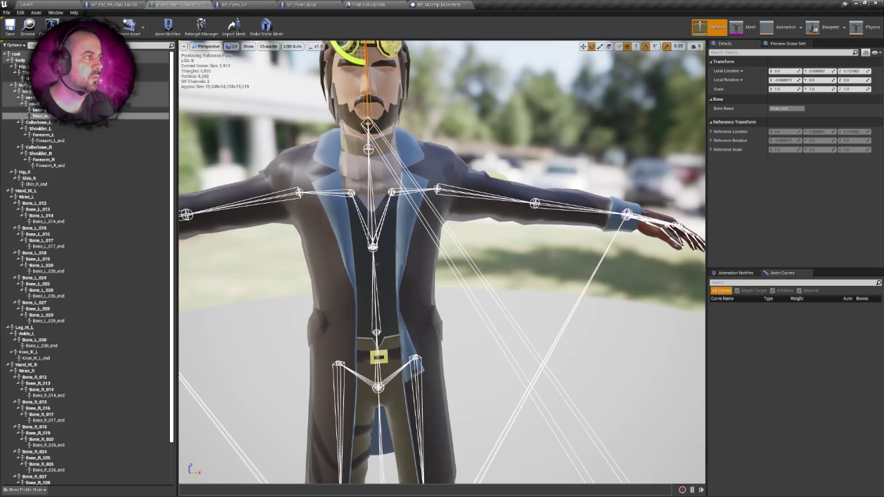
{"action": "left_click", "coordinate": [778, 88]}
{"action": "type", "text": "0"}
{"action": "left_click", "coordinate": [808, 89]}
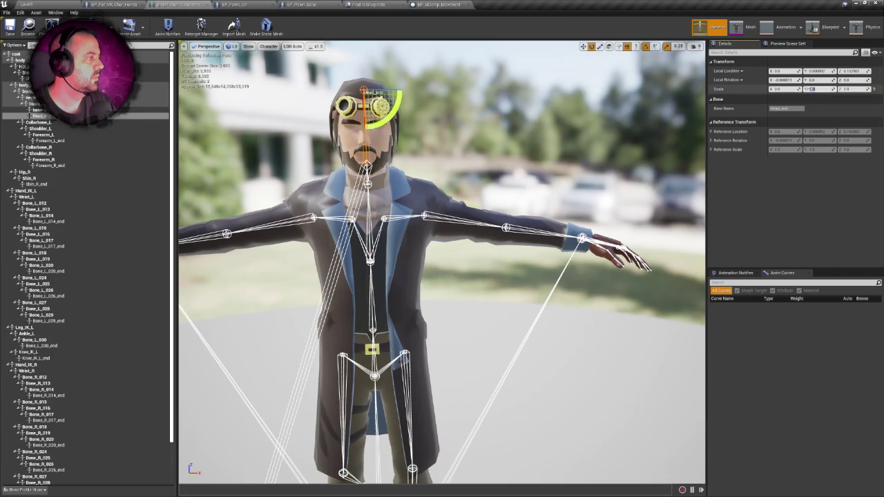
{"action": "type", "text": "0"}
{"action": "left_click", "coordinate": [778, 88]}
{"action": "type", "text": "1"}
{"action": "key", "text": "Tab"}
{"action": "type", "text": "1"}
{"action": "key", "text": "Tab"}
{"action": "type", "text": "1"}
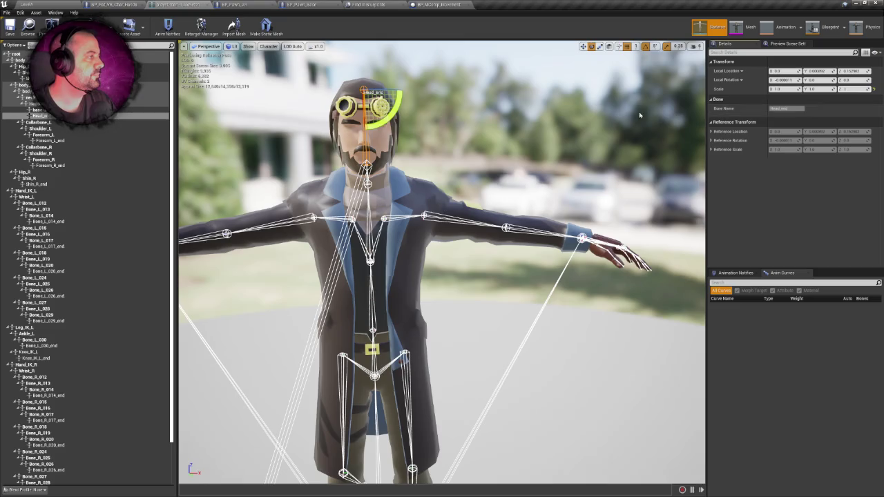
Set the Head bone's X, Y and Z scale to 0 to collapse the head.
{"action": "left_click", "coordinate": [34, 104]}
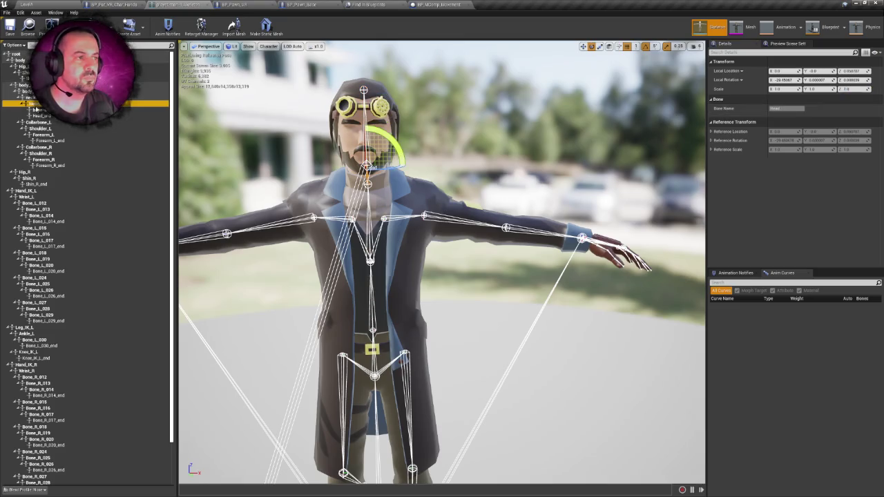
{"action": "left_click", "coordinate": [778, 88]}
{"action": "type", "text": "0"}
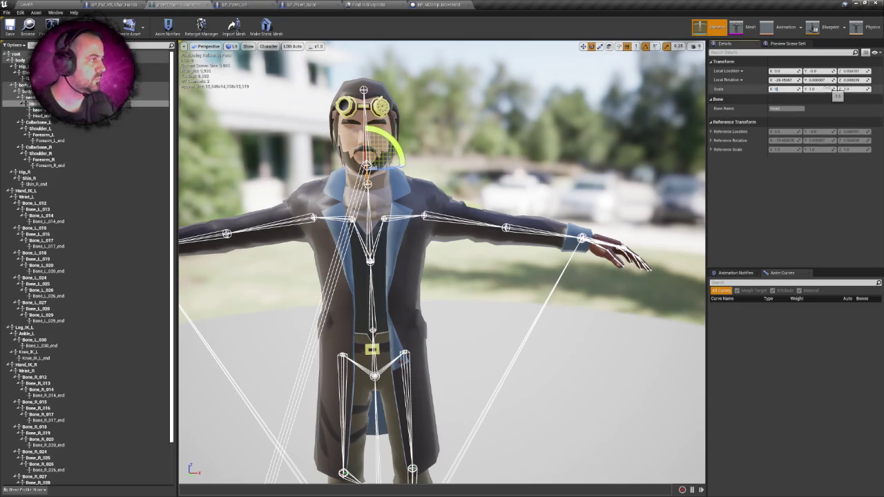
{"action": "left_click", "coordinate": [813, 89]}
{"action": "type", "text": "0"}
{"action": "key", "text": "Tab"}
{"action": "key", "text": "Return"}
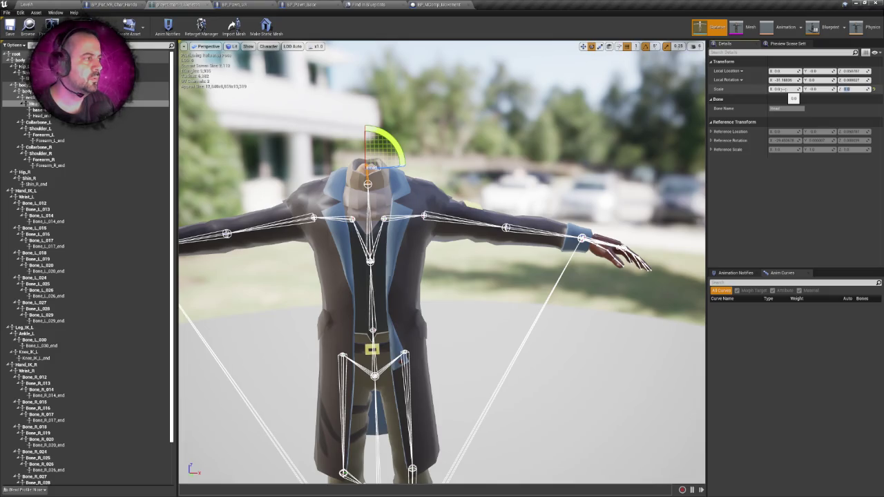
Restore the Head bone's scale to 1 and move in on the head.
{"action": "left_click", "coordinate": [784, 90]}
{"action": "type", "text": "1"}
{"action": "key", "text": "Tab"}
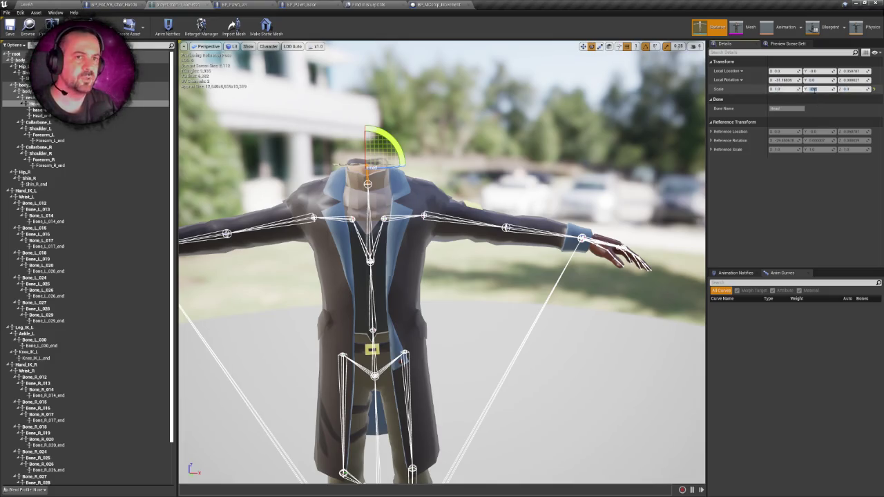
{"action": "type", "text": "1"}
{"action": "key", "text": "Tab"}
{"action": "type", "text": "1"}
{"action": "key", "text": "Return"}
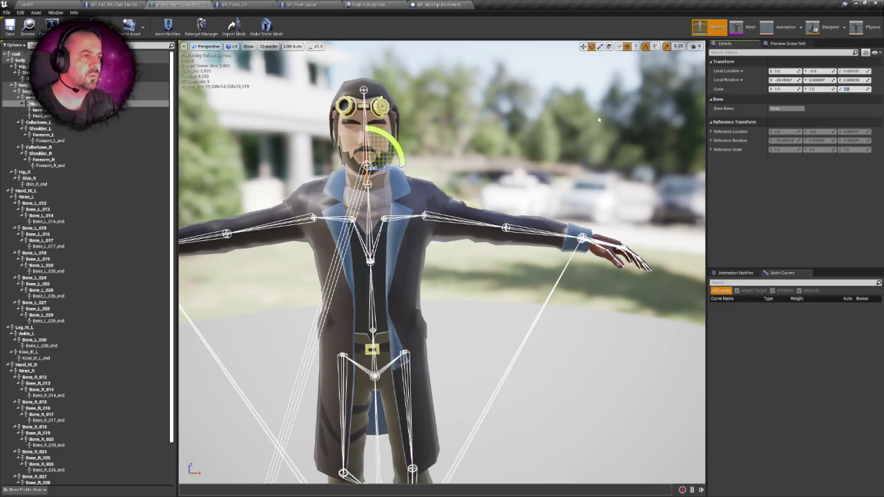
{"action": "key", "text": "f"}
{"action": "left_click_drag", "start_coordinate": [468, 113], "coordinate": [488, 122]}
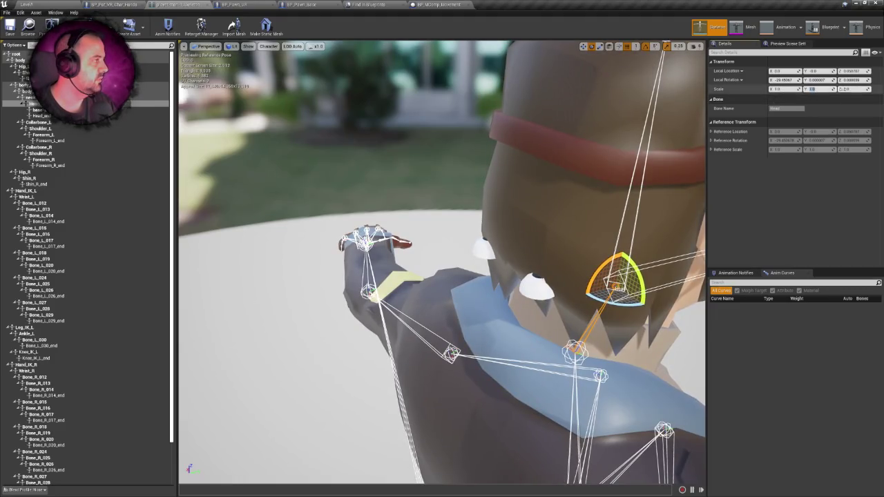
Flatten the Head again, then reset its X, Y and Z scale to 1 and view it side-on.
{"action": "key", "text": "Return"}
{"action": "left_click_drag", "start_coordinate": [795, 89], "coordinate": [786, 92]}
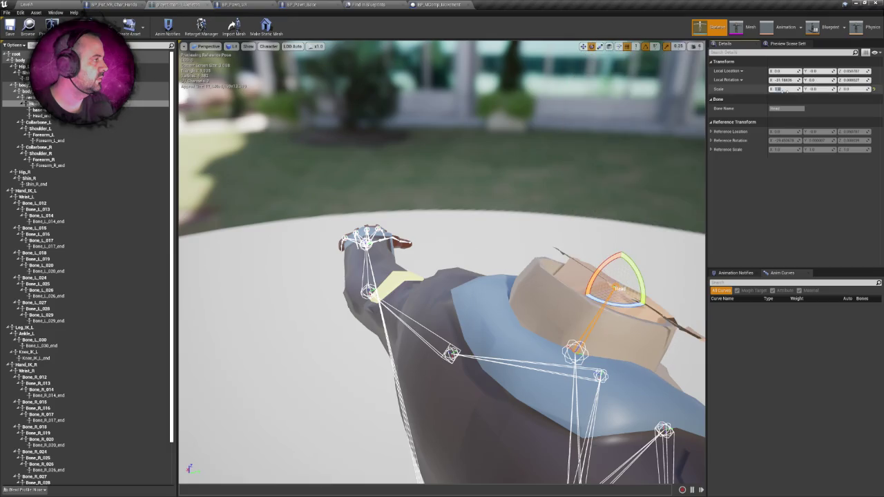
{"action": "left_click", "coordinate": [785, 91]}
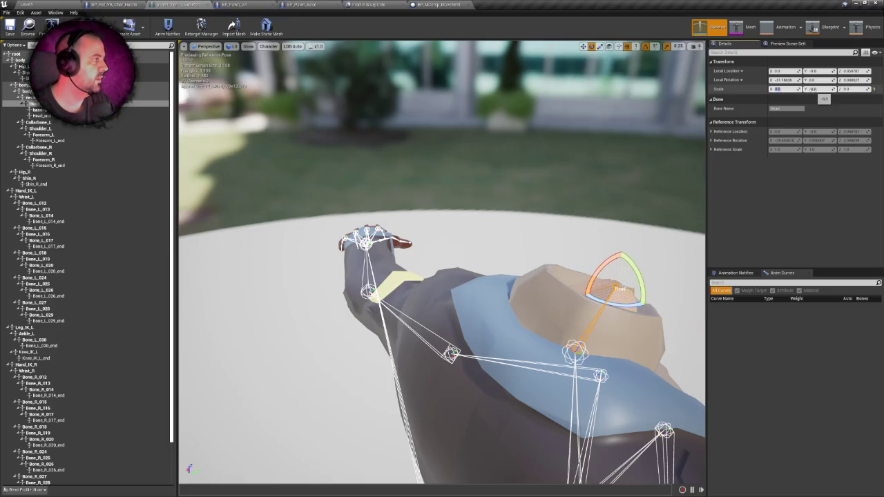
{"action": "type", "text": "1"}
{"action": "left_click", "coordinate": [813, 89]}
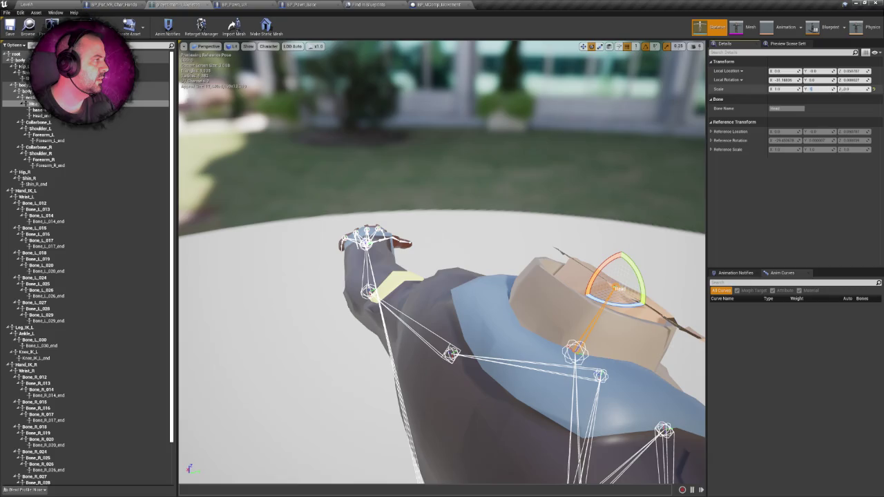
{"action": "type", "text": "1"}
{"action": "left_click", "coordinate": [846, 89]}
{"action": "key", "text": "Return"}
{"action": "left_click_drag", "start_coordinate": [442, 276], "coordinate": [318, 277]}
{"action": "left_click", "coordinate": [114, 4]}
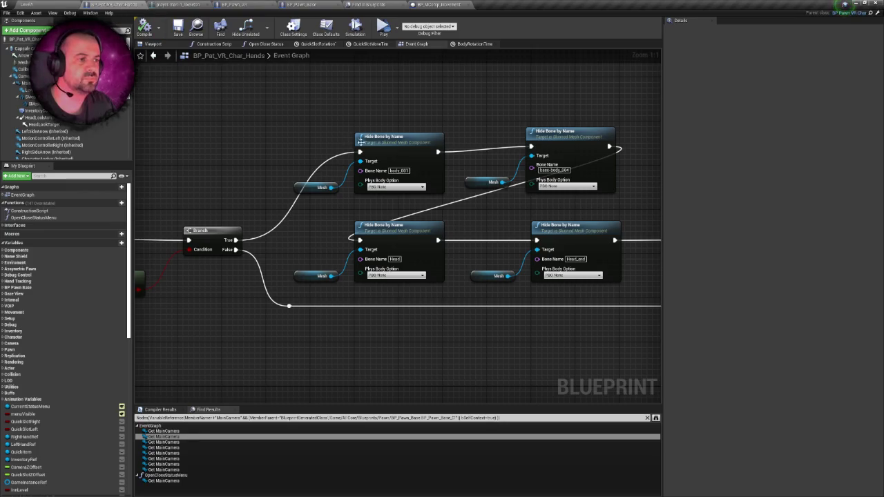
Connect Sequence's Then 0 output to the Hide Bone by Name node.
{"action": "scroll", "coordinate": [422, 98], "scroll_direction": "down", "scroll_amount": 2}
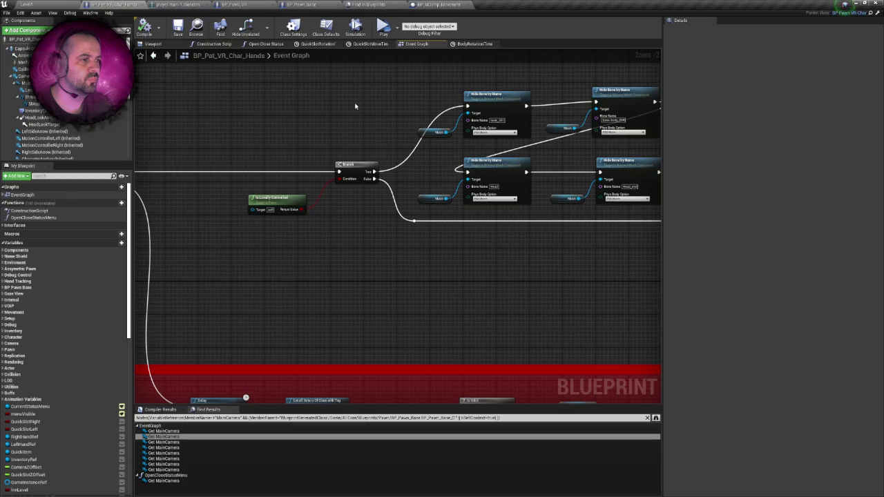
{"action": "scroll", "coordinate": [355, 105], "scroll_direction": "down", "scroll_amount": 1}
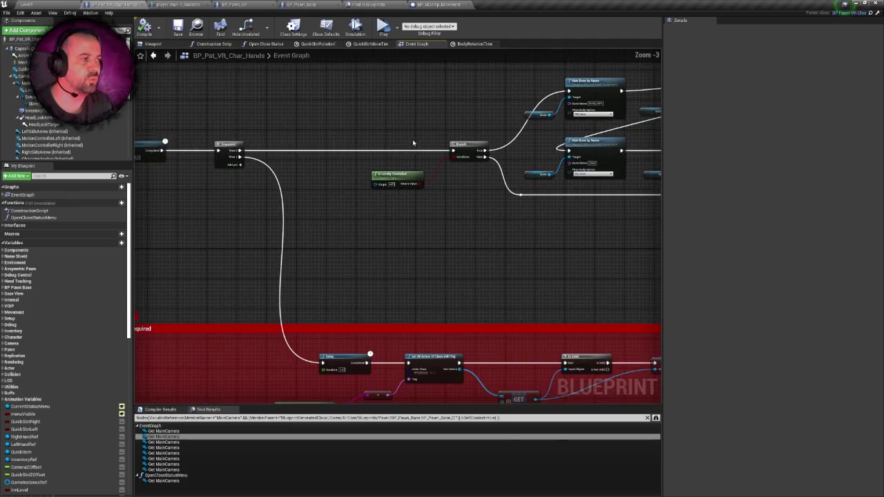
{"action": "left_click_drag", "start_coordinate": [335, 157], "coordinate": [382, 148]}
{"action": "left_click_drag", "start_coordinate": [209, 157], "coordinate": [541, 101]}
{"action": "scroll", "coordinate": [541, 101], "scroll_direction": "up", "scroll_amount": 1}
{"action": "left_click_drag", "start_coordinate": [525, 138], "coordinate": [331, 138]}
{"action": "scroll", "coordinate": [395, 178], "scroll_direction": "up", "scroll_amount": 1}
{"action": "left_click_drag", "start_coordinate": [395, 178], "coordinate": [530, 165]}
Save the blueprint and launch the level in VR Preview.
{"action": "key", "text": "ctrl+s"}
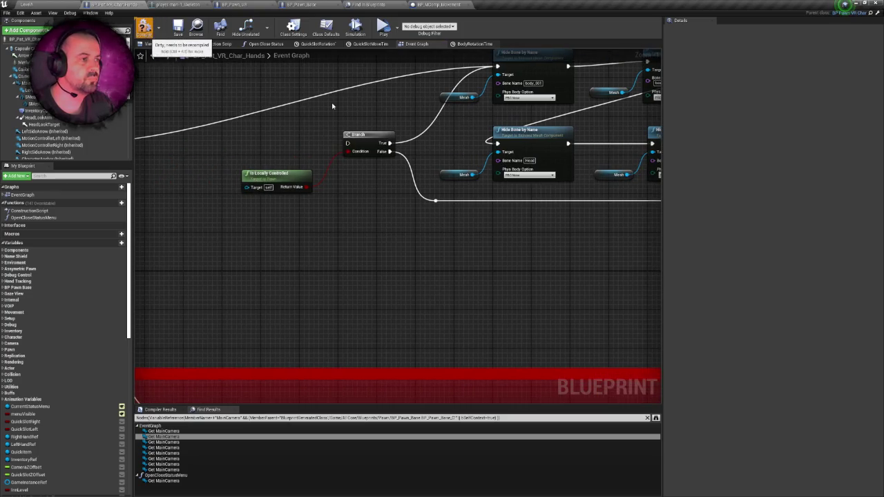
{"action": "mouse_move", "coordinate": [323, 102]}
{"action": "left_mouse_down"}
{"action": "mouse_move", "coordinate": [290, 107]}
{"action": "mouse_move", "coordinate": [386, 104]}
{"action": "left_mouse_up"}
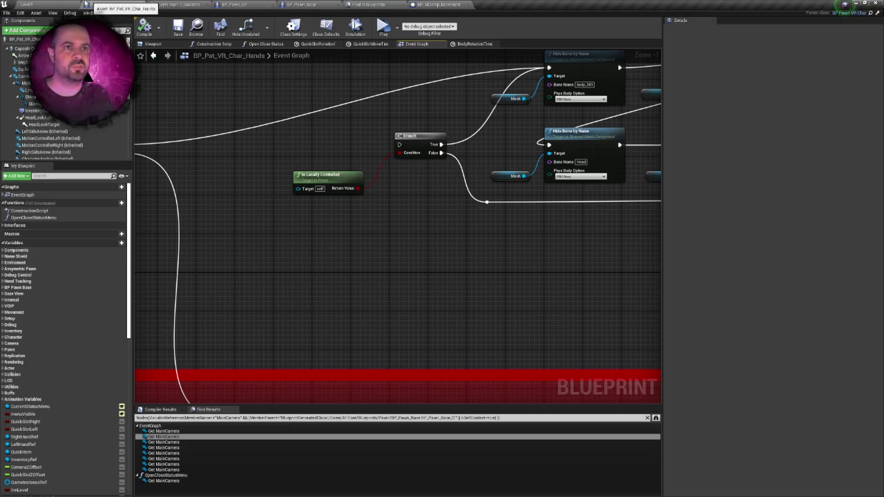
{"action": "left_click", "coordinate": [27, 4]}
{"action": "left_click", "coordinate": [521, 27]}
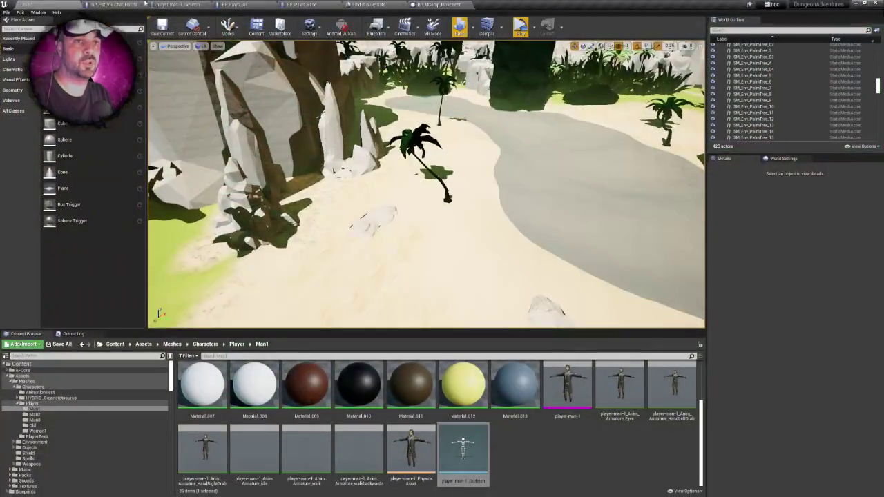
Launch another preview run of the level.
{"action": "scroll", "coordinate": [394, 174], "scroll_direction": "up", "scroll_amount": 2}
{"action": "scroll", "coordinate": [393, 154], "scroll_direction": "down", "scroll_amount": 6}
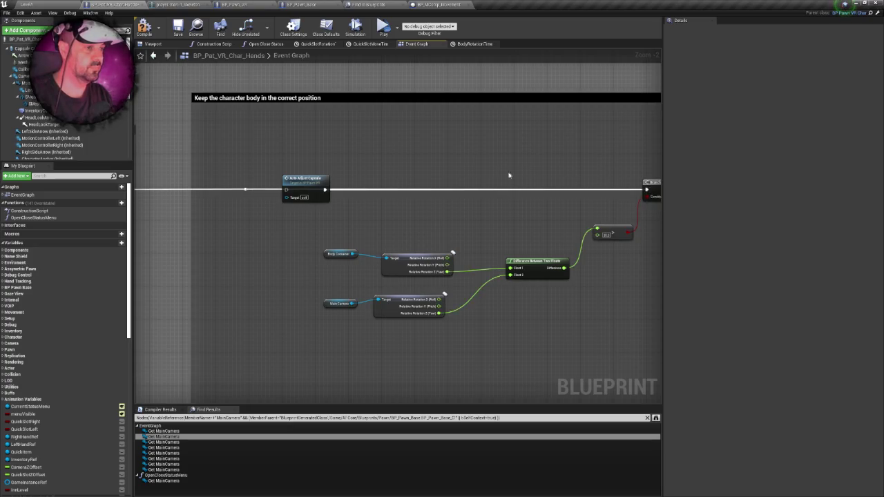
{"action": "left_click_drag", "start_coordinate": [317, 116], "coordinate": [358, 89]}
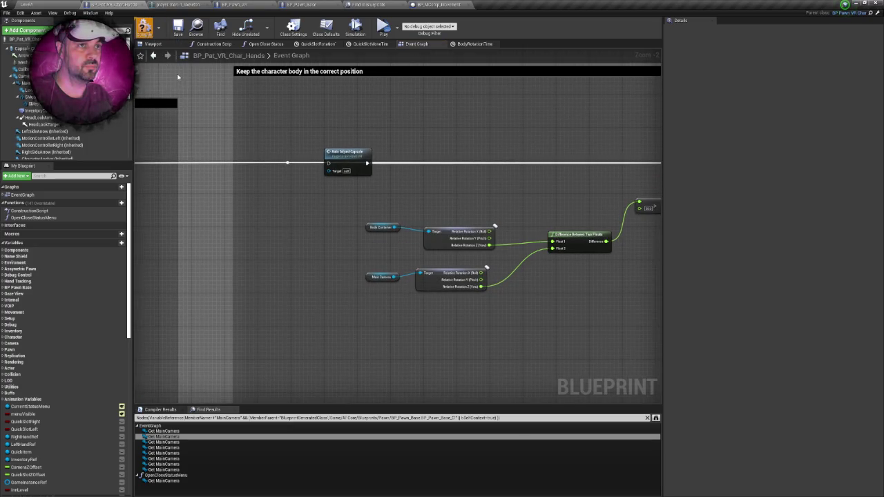
{"action": "left_click", "coordinate": [69, 4]}
{"action": "left_click", "coordinate": [519, 24]}
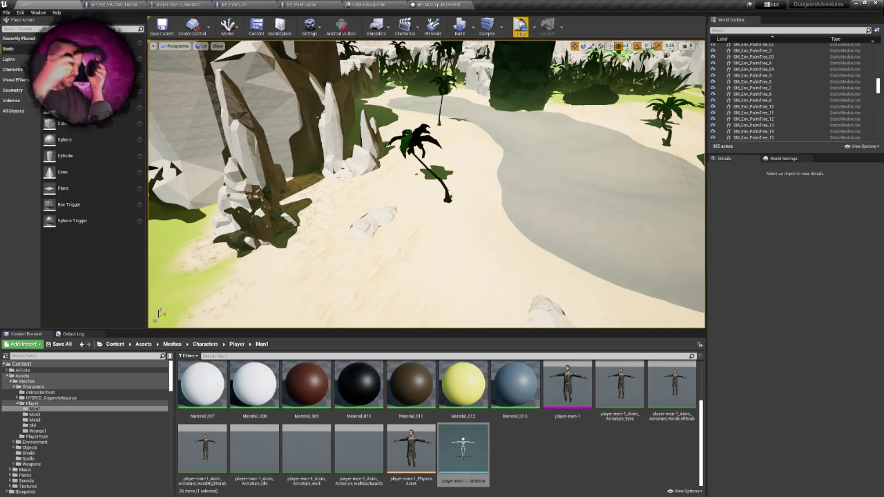
Check the player-man-1 skeleton's bones, then view the head node's Phys Body Option choices.
{"action": "left_click", "coordinate": [164, 5]}
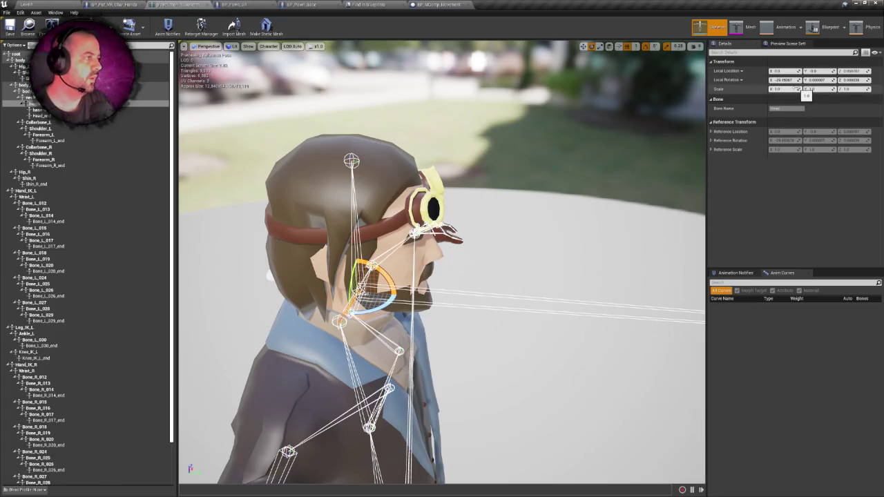
{"action": "left_click", "coordinate": [114, 4]}
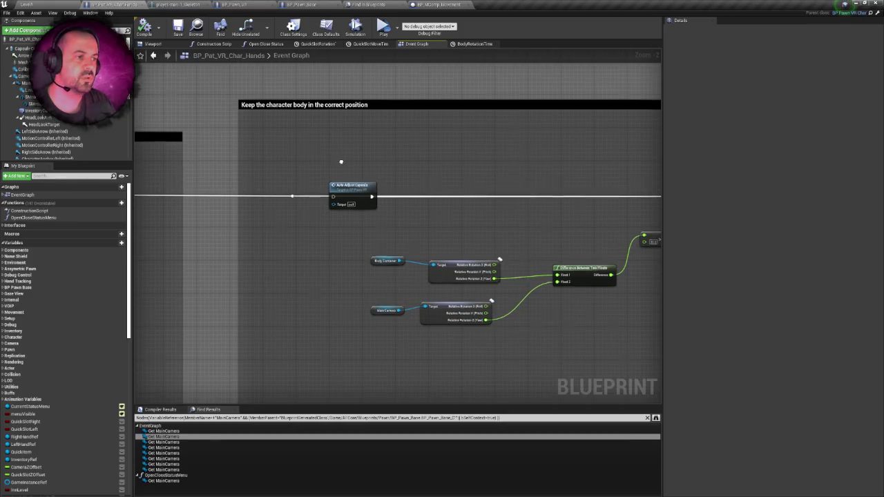
{"action": "scroll", "coordinate": [341, 162], "scroll_direction": "down", "scroll_amount": 12}
{"action": "scroll", "coordinate": [425, 304], "scroll_direction": "up", "scroll_amount": 12}
{"action": "left_click", "coordinate": [426, 239]}
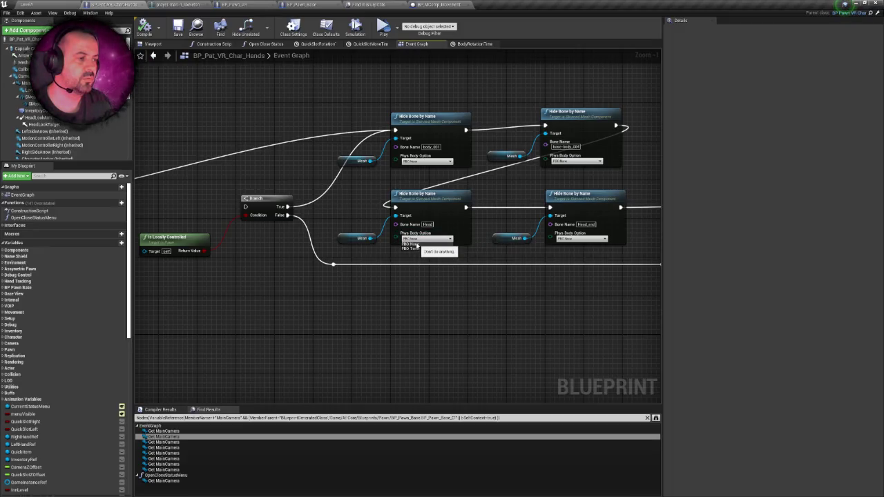
Keep Phys Body Option at None and inspect the Mesh and PlayerBody components.
{"action": "left_click", "coordinate": [417, 245]}
{"action": "left_click_drag", "start_coordinate": [316, 230], "coordinate": [397, 215]}
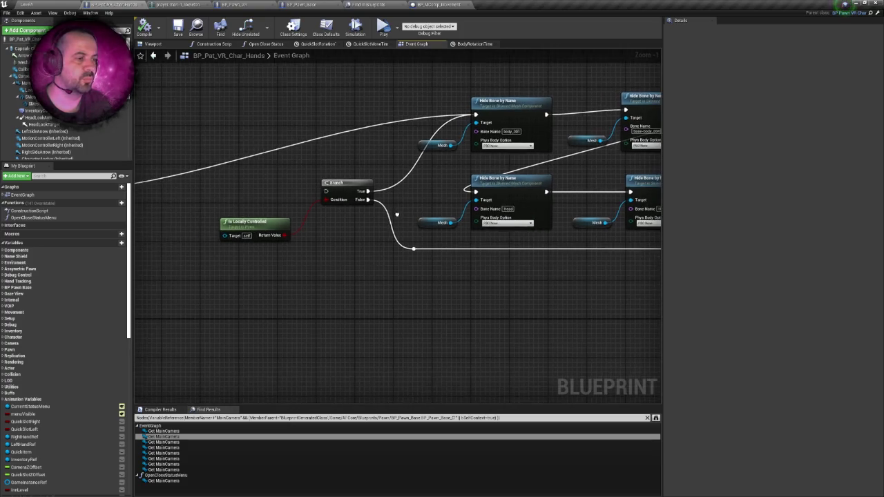
{"action": "left_click_drag", "start_coordinate": [456, 219], "coordinate": [361, 216]}
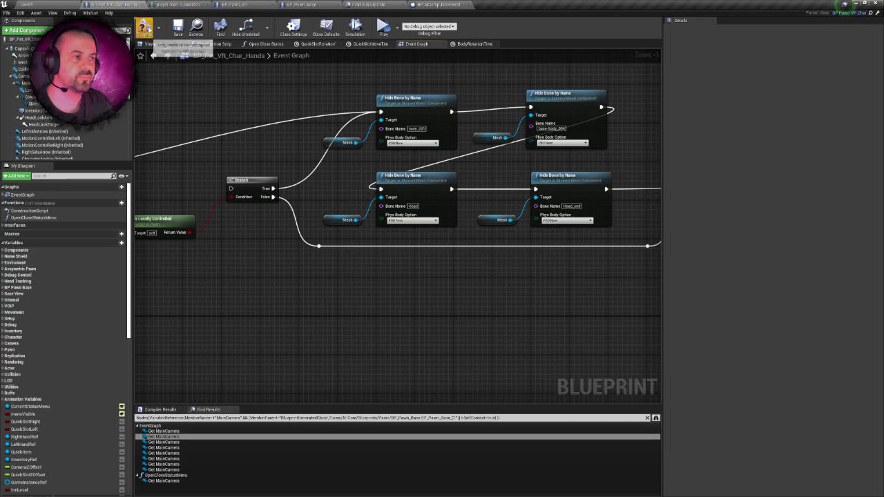
{"action": "left_click_drag", "start_coordinate": [241, 114], "coordinate": [263, 97]}
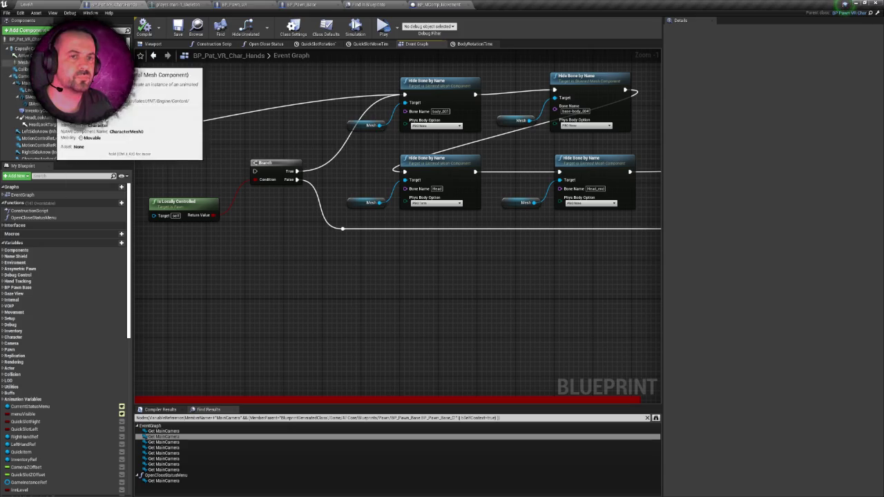
{"action": "left_click", "coordinate": [23, 62]}
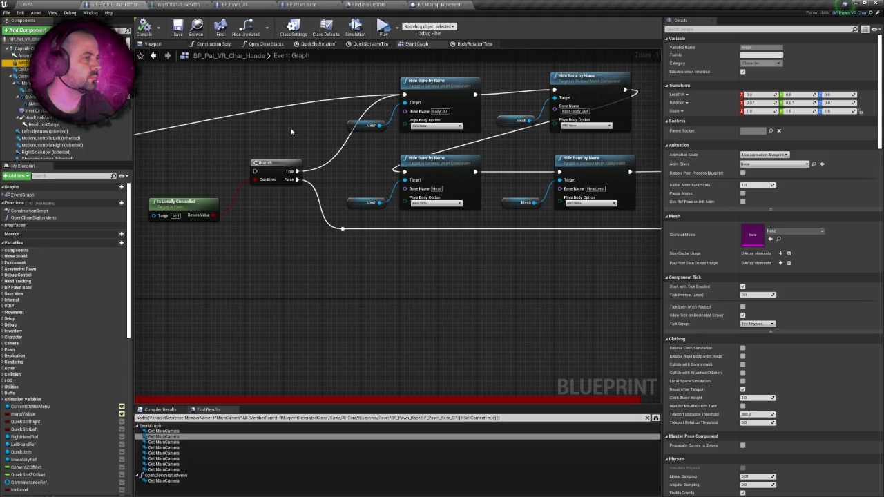
{"action": "scroll", "coordinate": [292, 131], "scroll_direction": "down", "scroll_amount": 1}
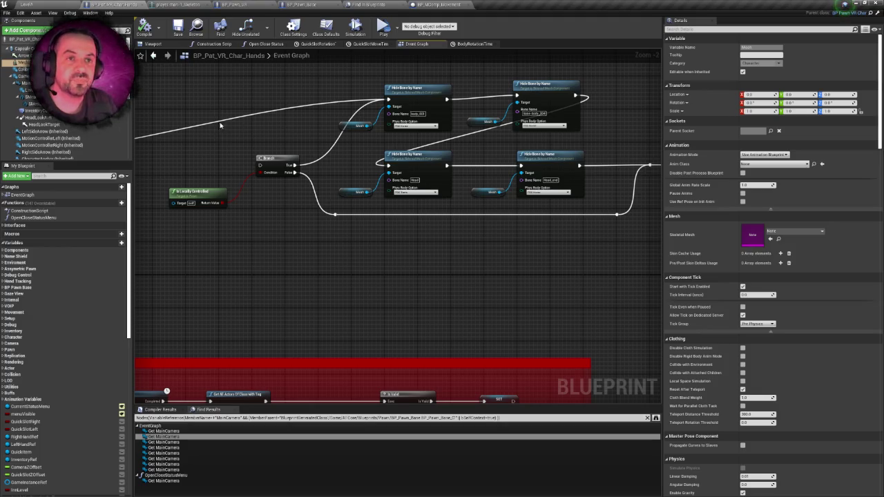
{"action": "scroll", "coordinate": [103, 124], "scroll_direction": "down", "scroll_amount": 5}
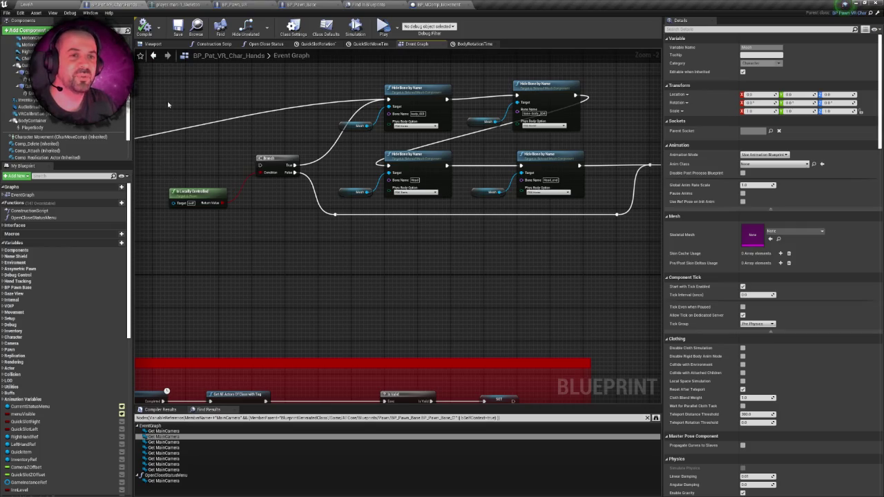
{"action": "left_click", "coordinate": [153, 44]}
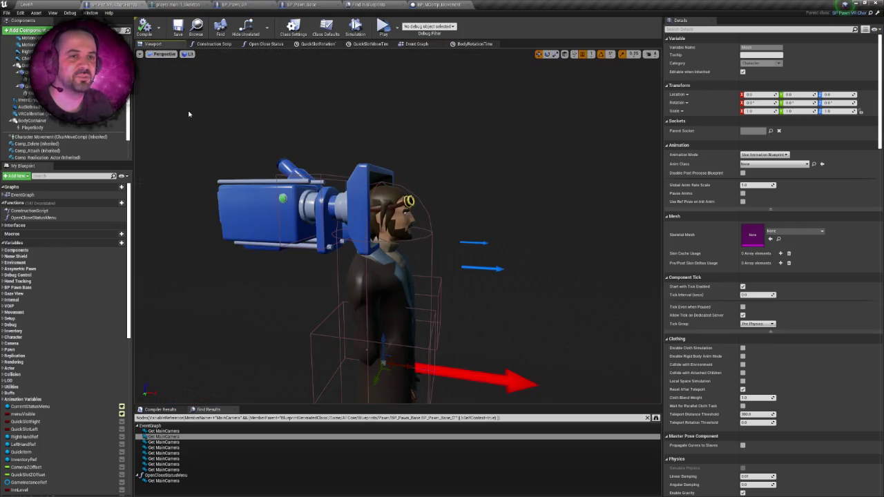
{"action": "left_click", "coordinate": [32, 128]}
{"action": "left_click", "coordinate": [416, 44]}
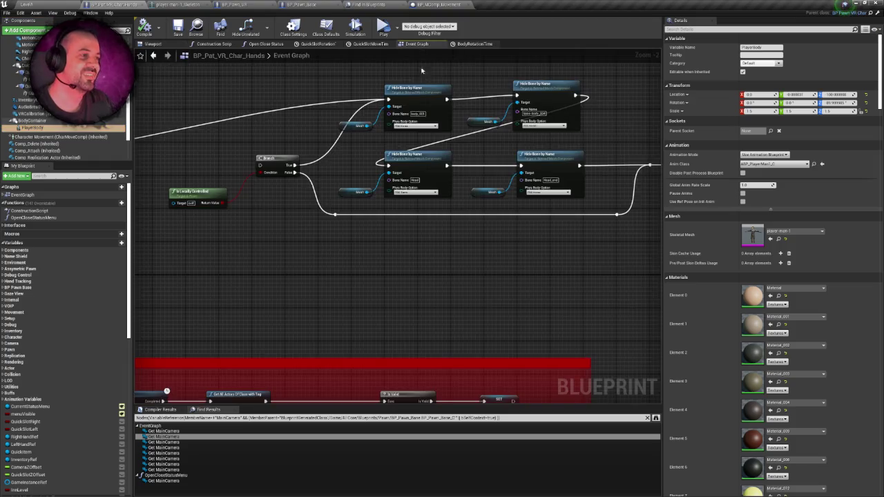
Add a Player Body reference to the graph and wire Sequence Then 0 into the Branch.
{"action": "left_click_drag", "start_coordinate": [32, 127], "coordinate": [310, 89]}
{"action": "mouse_move", "coordinate": [351, 131]}
{"action": "left_mouse_down"}
{"action": "mouse_move", "coordinate": [332, 123]}
{"action": "mouse_move", "coordinate": [389, 141]}
{"action": "mouse_move", "coordinate": [531, 130]}
{"action": "left_mouse_up"}
{"action": "mouse_move", "coordinate": [206, 150]}
{"action": "left_mouse_down"}
{"action": "mouse_move", "coordinate": [401, 157]}
{"action": "mouse_move", "coordinate": [448, 147]}
{"action": "left_mouse_up"}
{"action": "left_click", "coordinate": [24, 62]}
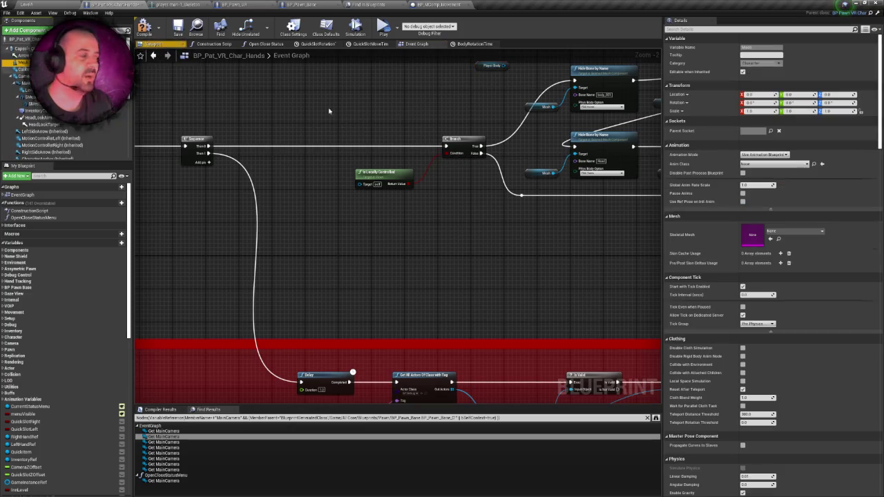
{"action": "left_click_drag", "start_coordinate": [536, 149], "coordinate": [319, 165]}
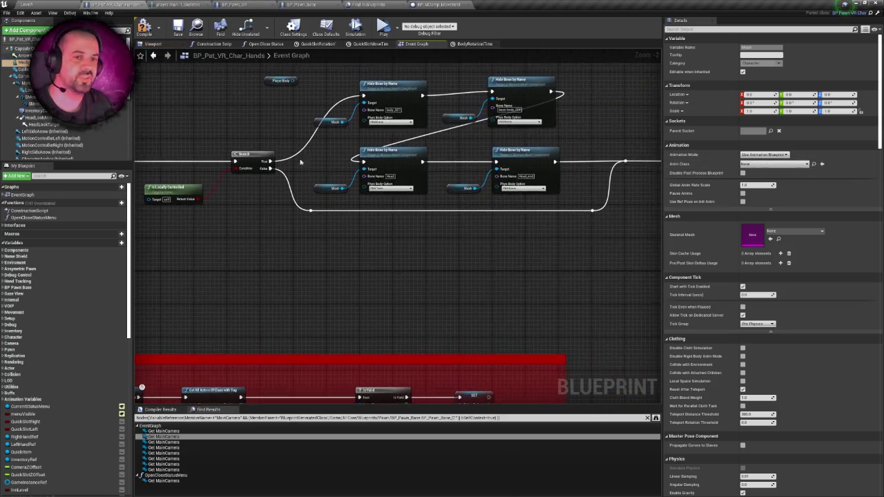
Inspect PlayerBody from the character's right side in the Viewport and compile BP_Pat_VR_Char_Hands.
{"action": "left_click", "coordinate": [169, 44]}
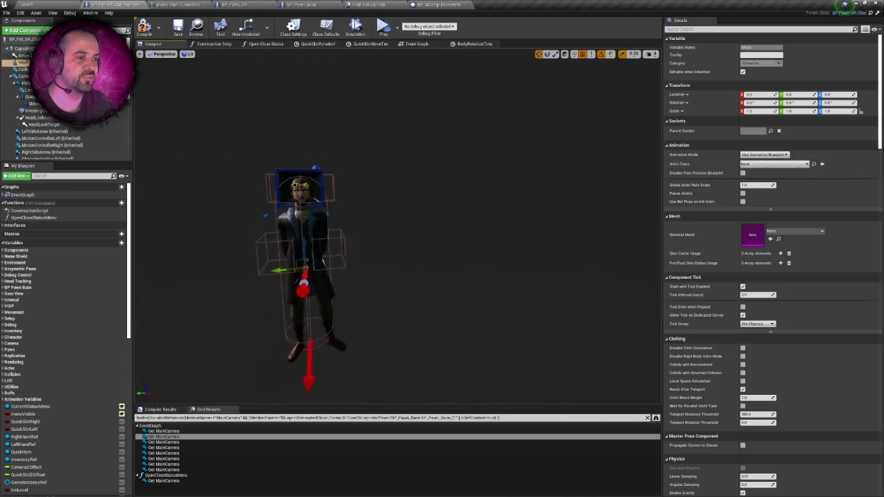
{"action": "scroll", "coordinate": [49, 141], "scroll_direction": "down", "scroll_amount": 3}
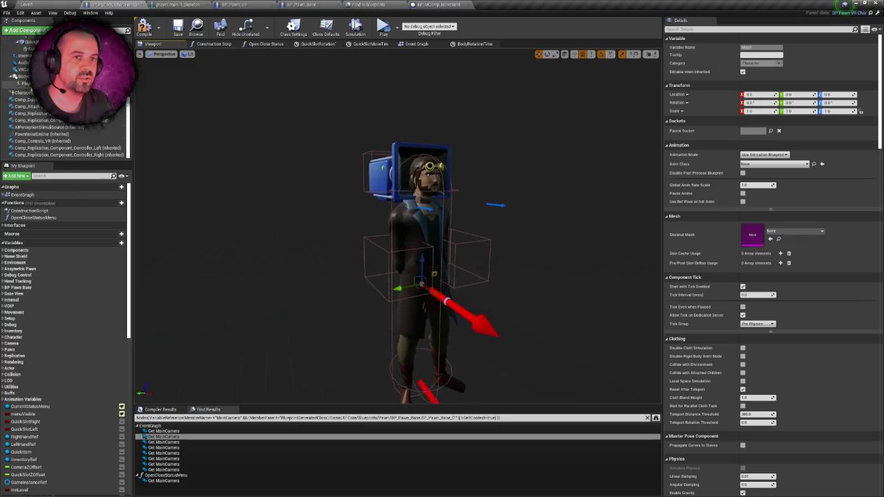
{"action": "left_click", "coordinate": [24, 84]}
{"action": "left_click_drag", "start_coordinate": [347, 168], "coordinate": [273, 167]}
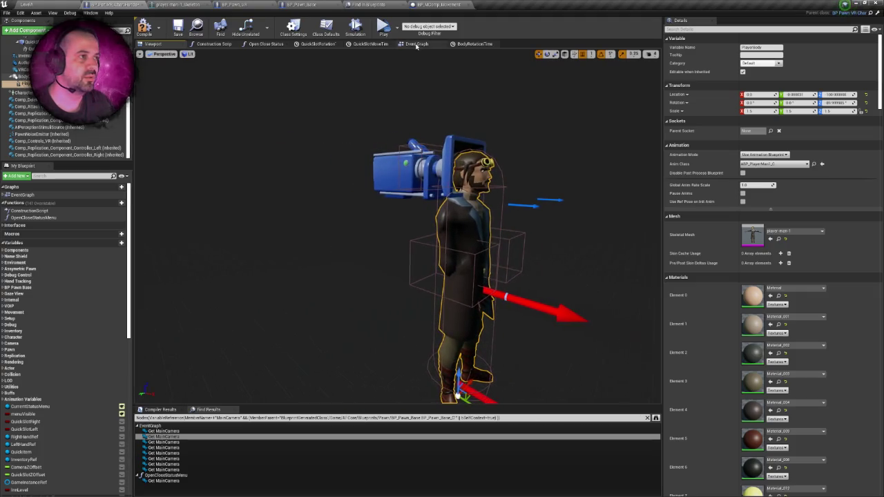
{"action": "left_click", "coordinate": [143, 29]}
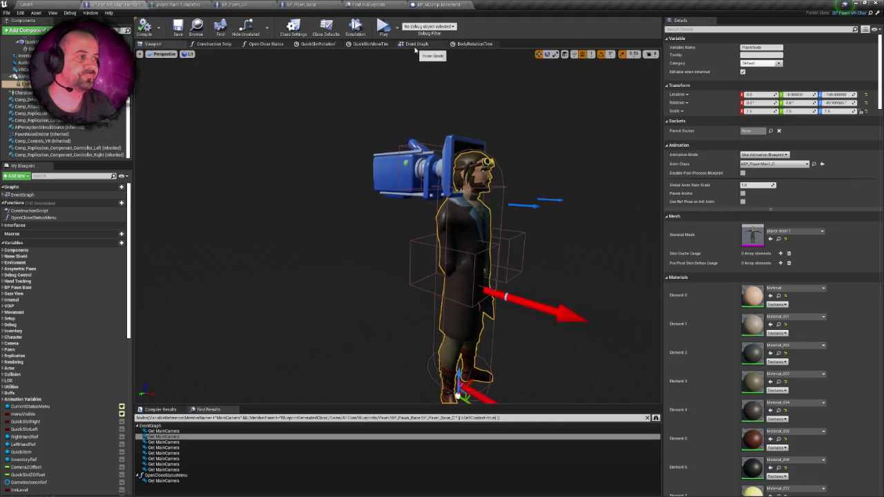
{"action": "left_click", "coordinate": [415, 46]}
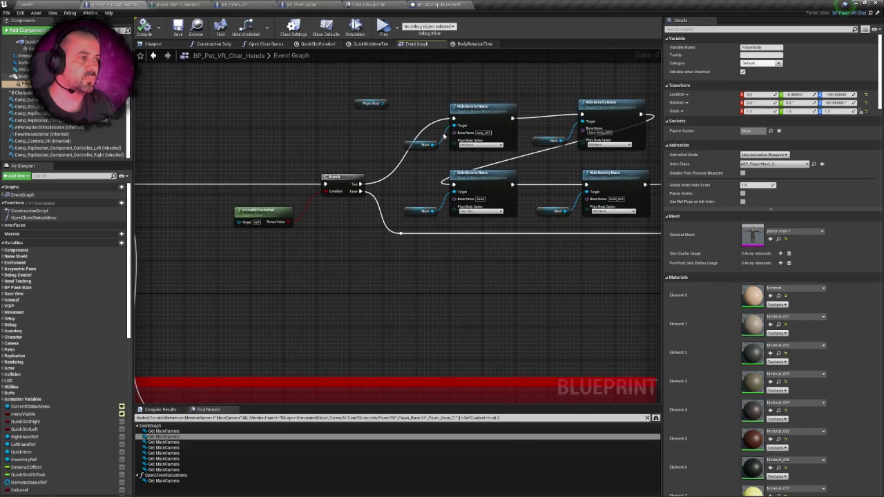
Target the Head Hide Bone node at Player Body, run it from Branch True, and delete the Head_end node.
{"action": "left_click_drag", "start_coordinate": [417, 125], "coordinate": [379, 123]}
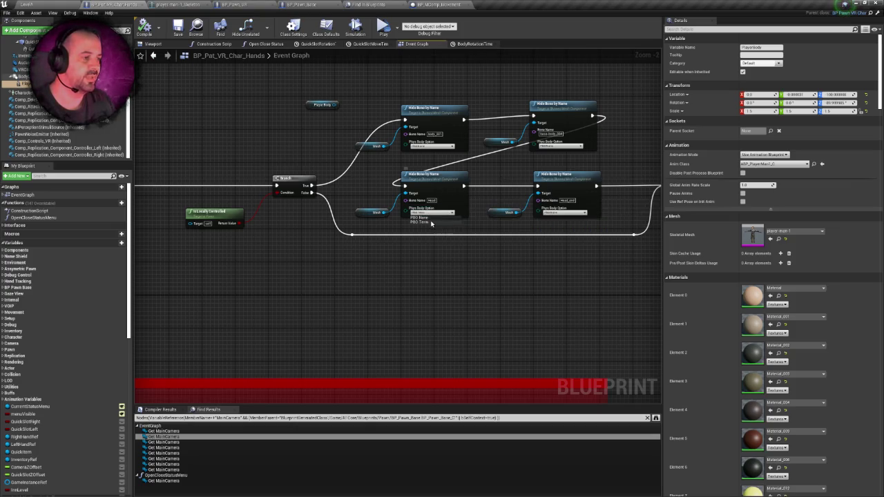
{"action": "left_click_drag", "start_coordinate": [336, 105], "coordinate": [412, 196]}
{"action": "mouse_move", "coordinate": [314, 186]}
{"action": "left_mouse_down"}
{"action": "mouse_move", "coordinate": [389, 202]}
{"action": "mouse_move", "coordinate": [405, 186]}
{"action": "left_mouse_up"}
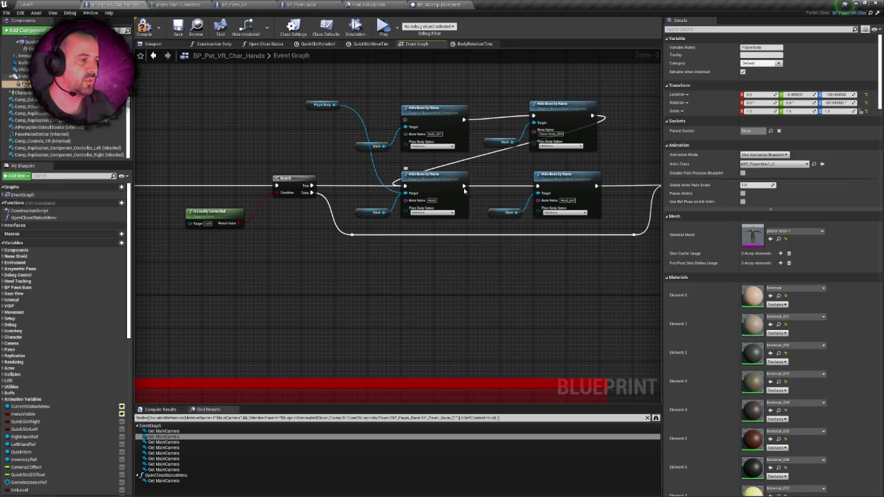
{"action": "left_click_drag", "start_coordinate": [487, 172], "coordinate": [638, 227]}
{"action": "key", "text": "Delete"}
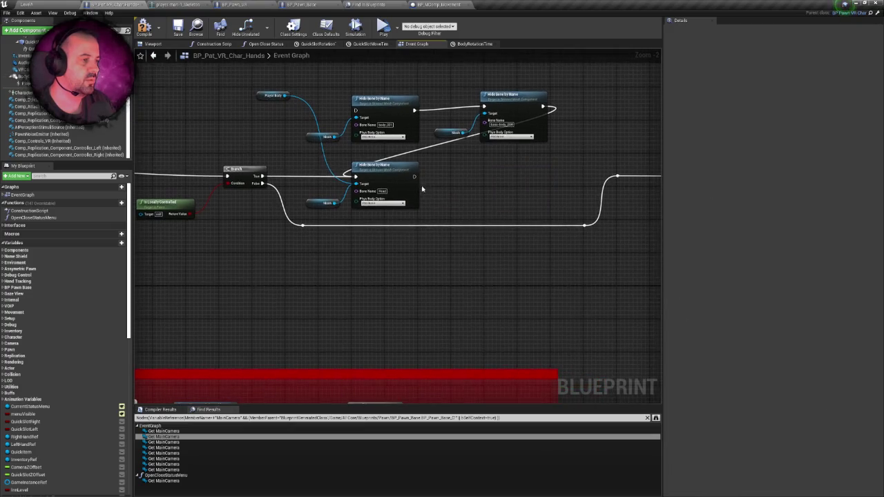
{"action": "left_click_drag", "start_coordinate": [414, 177], "coordinate": [617, 176]}
{"action": "mouse_move", "coordinate": [273, 95]}
{"action": "left_mouse_down"}
{"action": "mouse_move", "coordinate": [312, 138]}
{"action": "mouse_move", "coordinate": [312, 201]}
{"action": "left_mouse_up"}
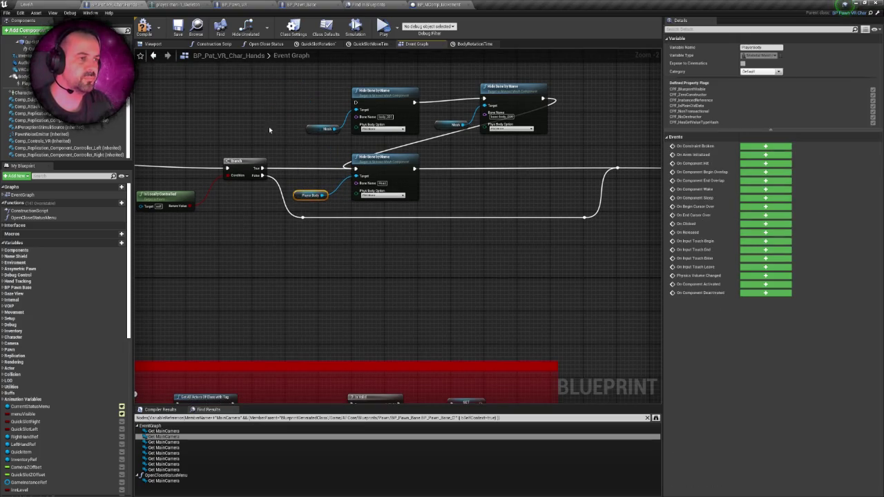
{"action": "left_click_drag", "start_coordinate": [248, 97], "coordinate": [218, 95]}
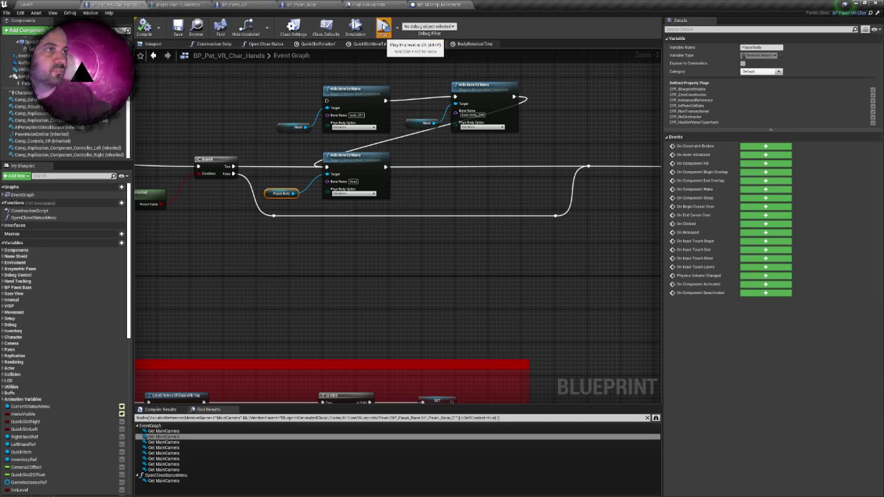
{"action": "left_click", "coordinate": [384, 28]}
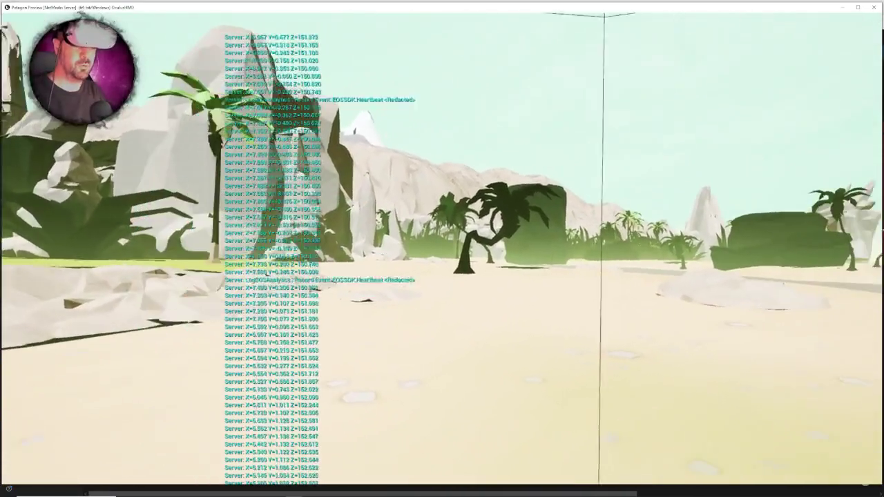
{"action": "left_click", "coordinate": [383, 27]}
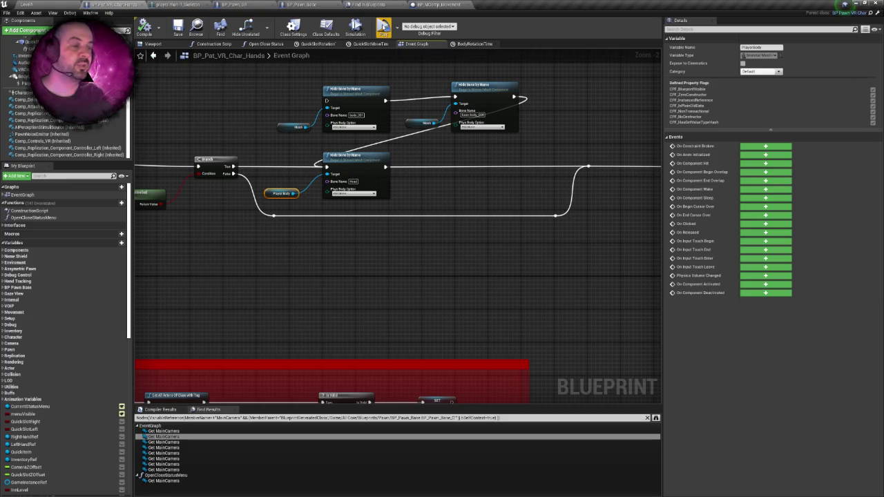
Delete the body_001 and base-body_004 Hide Bone nodes with their Mesh getters, then save.
{"action": "scroll", "coordinate": [455, 193], "scroll_direction": "down", "scroll_amount": 2}
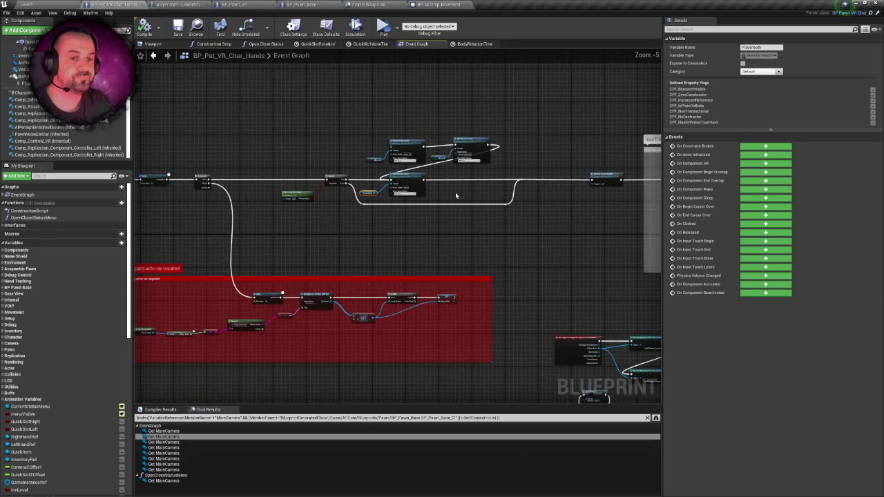
{"action": "scroll", "coordinate": [455, 193], "scroll_direction": "up", "scroll_amount": 2}
{"action": "left_click_drag", "start_coordinate": [456, 196], "coordinate": [495, 189]}
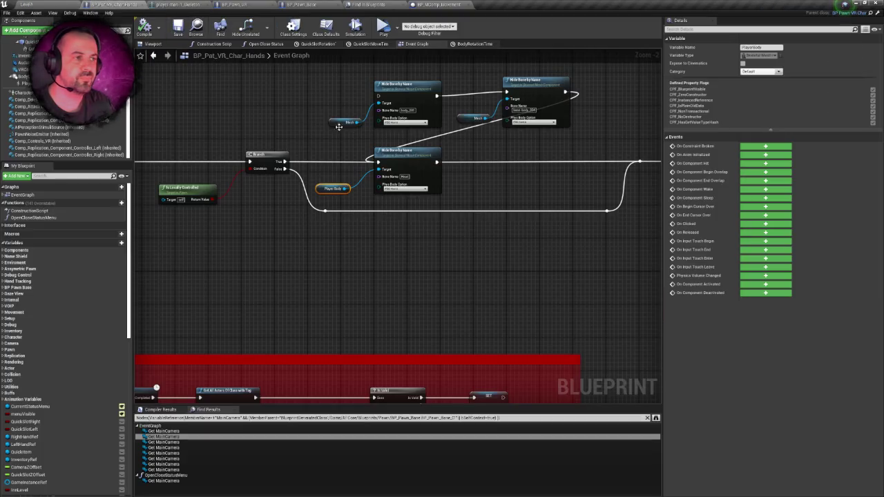
{"action": "scroll", "coordinate": [316, 131], "scroll_direction": "up", "scroll_amount": 2}
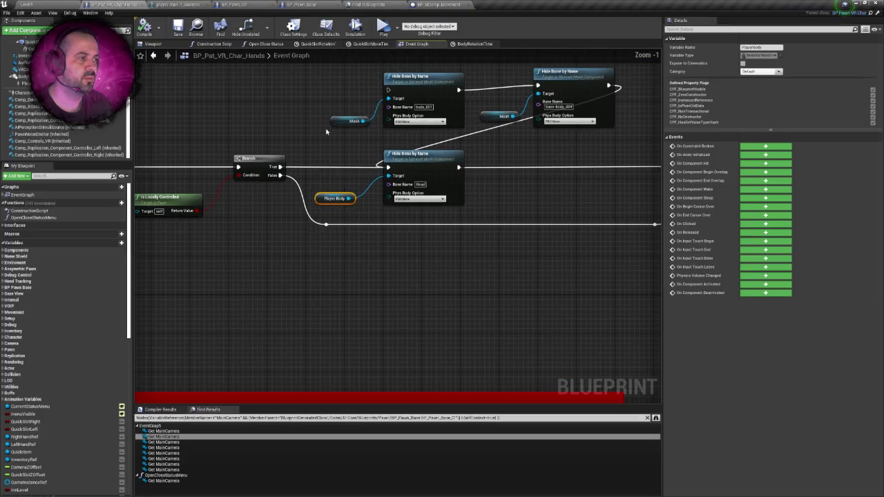
{"action": "mouse_move", "coordinate": [500, 166]}
{"action": "left_mouse_down"}
{"action": "mouse_move", "coordinate": [588, 152]}
{"action": "mouse_move", "coordinate": [474, 168]}
{"action": "left_mouse_up"}
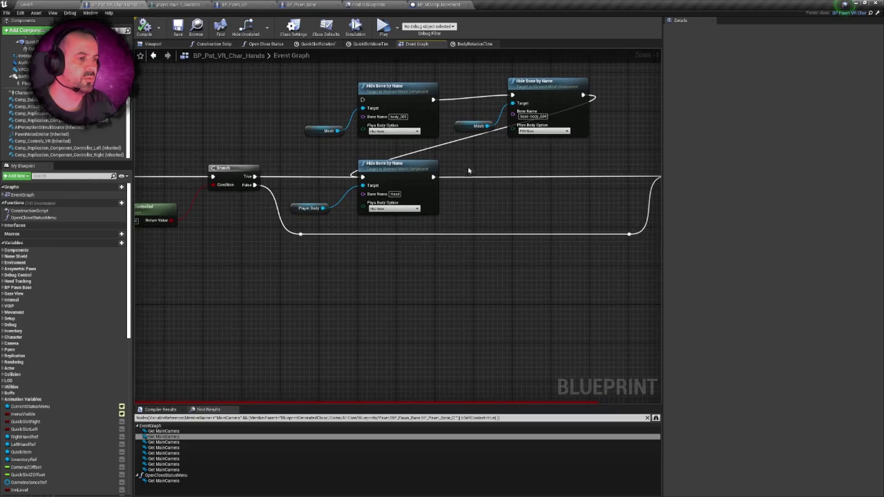
{"action": "left_click_drag", "start_coordinate": [315, 166], "coordinate": [439, 228]}
{"action": "left_click", "coordinate": [485, 195]}
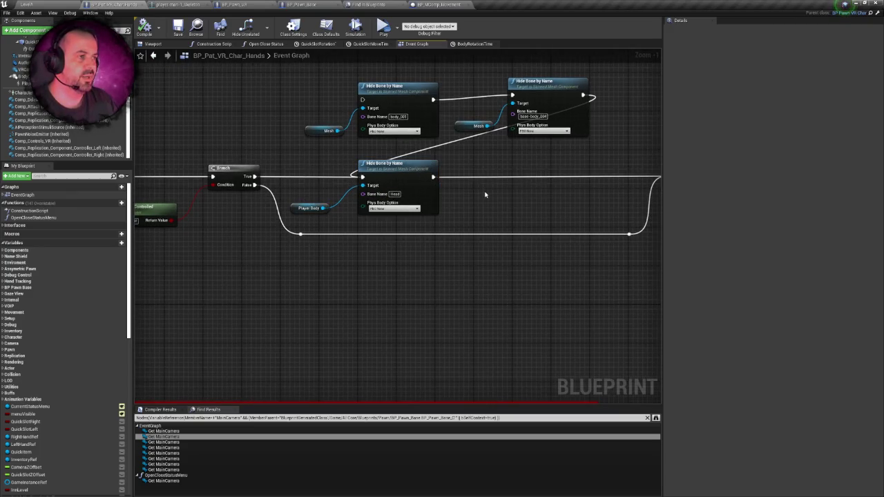
{"action": "mouse_move", "coordinate": [311, 86]}
{"action": "left_mouse_down"}
{"action": "mouse_move", "coordinate": [567, 144]}
{"action": "mouse_move", "coordinate": [612, 132]}
{"action": "left_mouse_up"}
{"action": "key", "text": "Delete"}
{"action": "key", "text": "ctrl+s"}
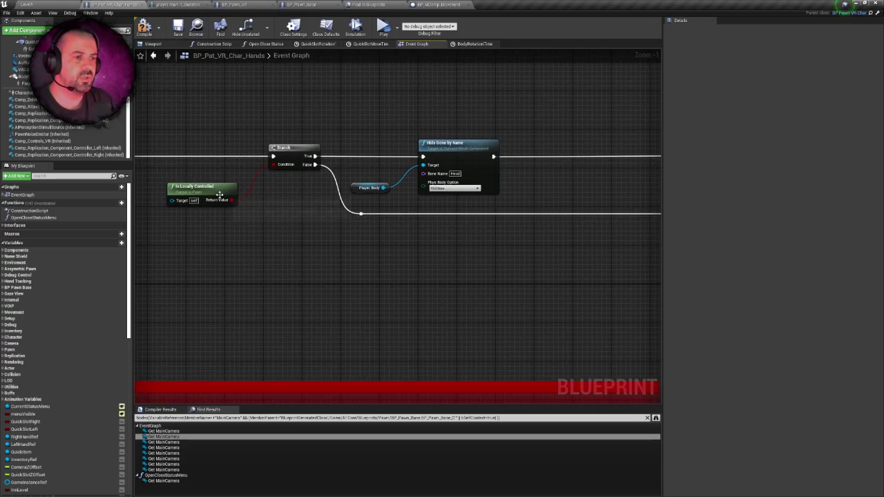
Switch to the level editor and show the Play mode options.
{"action": "left_click_drag", "start_coordinate": [287, 84], "coordinate": [268, 95]}
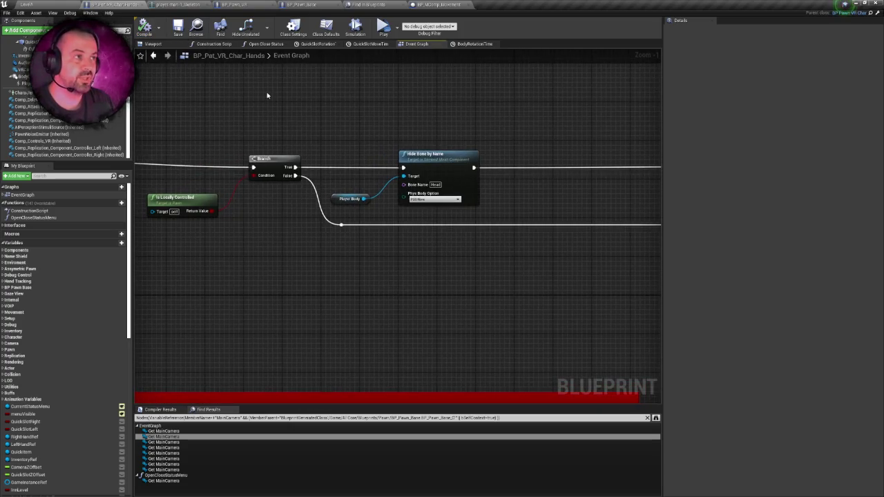
{"action": "left_click", "coordinate": [25, 4]}
{"action": "left_click", "coordinate": [535, 32]}
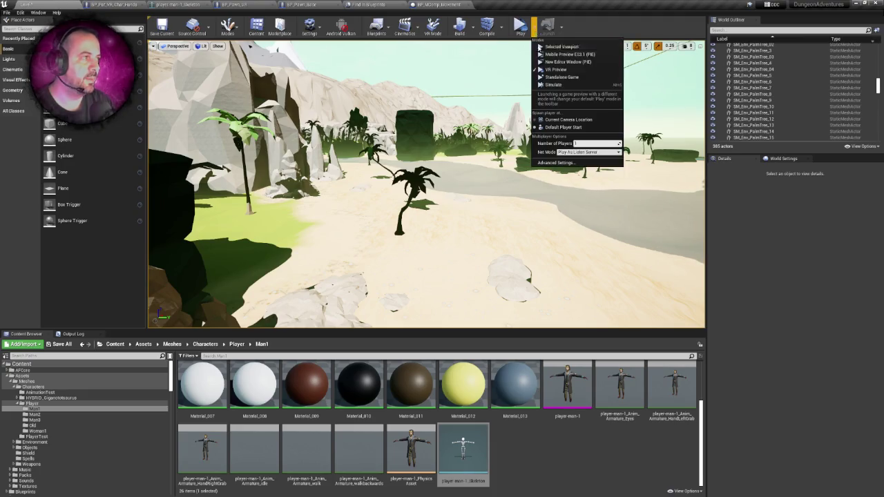
Run a VR Preview test of the beach level and stop it with Esc.
{"action": "left_click", "coordinate": [408, 138]}
{"action": "left_click_drag", "start_coordinate": [408, 138], "coordinate": [423, 132]}
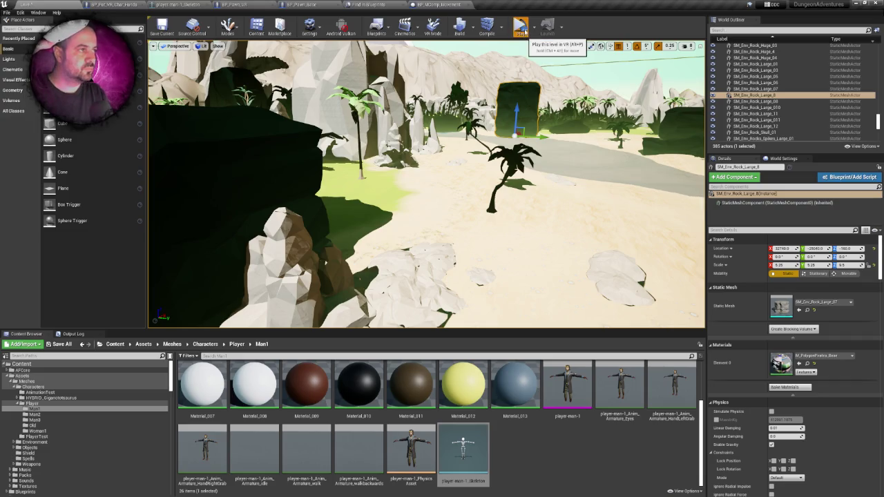
{"action": "left_click", "coordinate": [522, 31]}
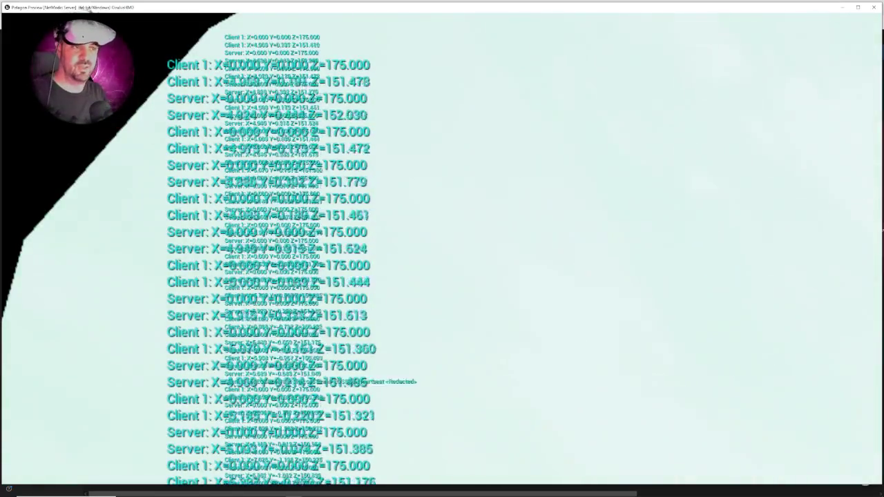
{"action": "key", "text": "Escape"}
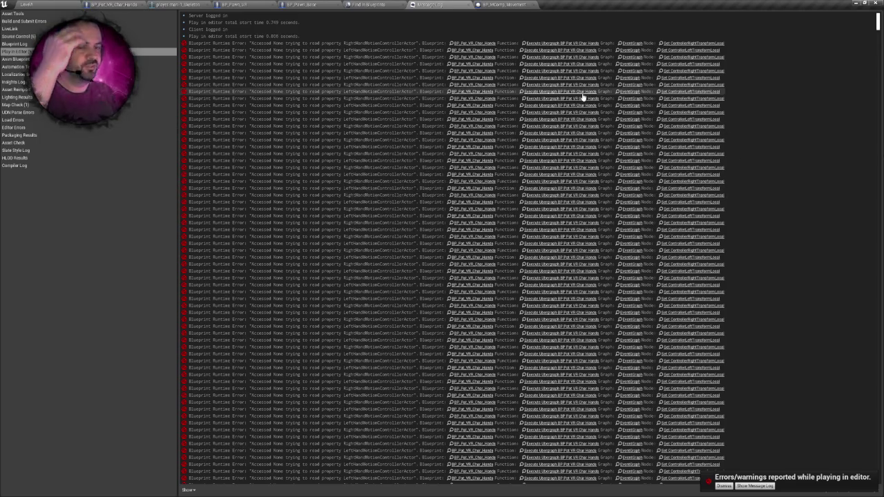
Close the Message Log and return to the BP_Pat_VR_Char_Hands event graph.
{"action": "left_click", "coordinate": [468, 6]}
{"action": "left_click", "coordinate": [238, 5]}
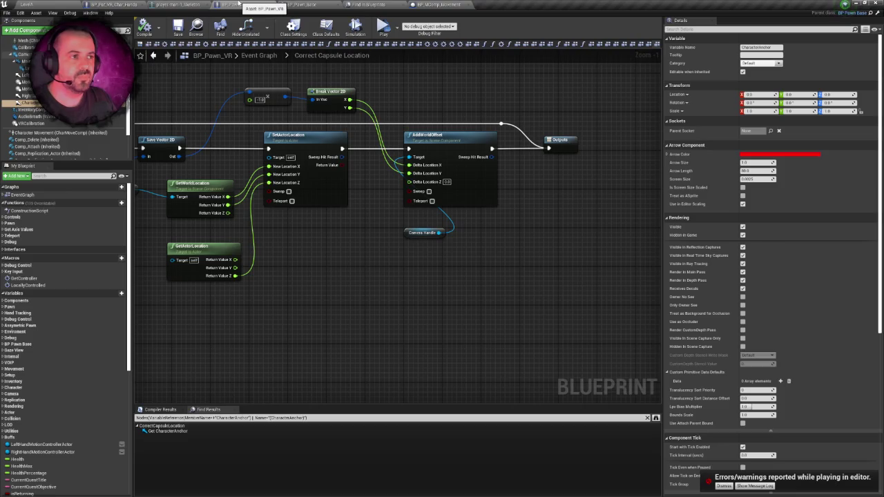
{"action": "left_click", "coordinate": [141, 4]}
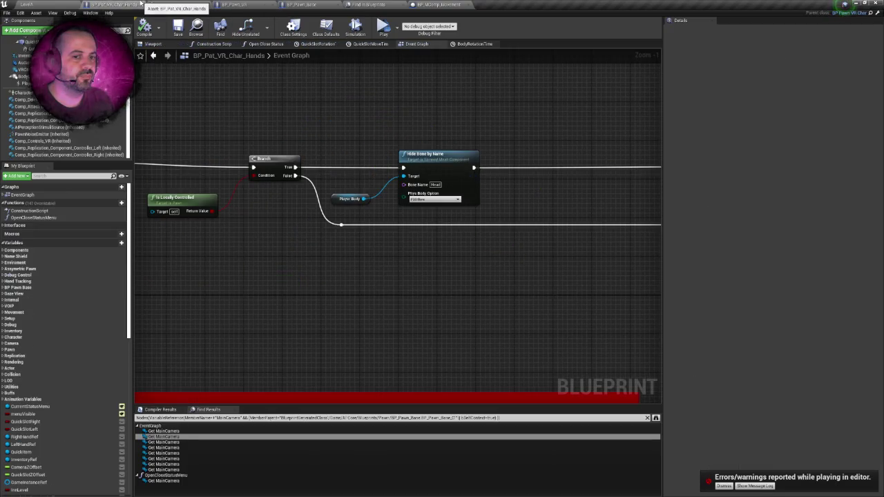
{"action": "scroll", "coordinate": [359, 113], "scroll_direction": "down", "scroll_amount": 6}
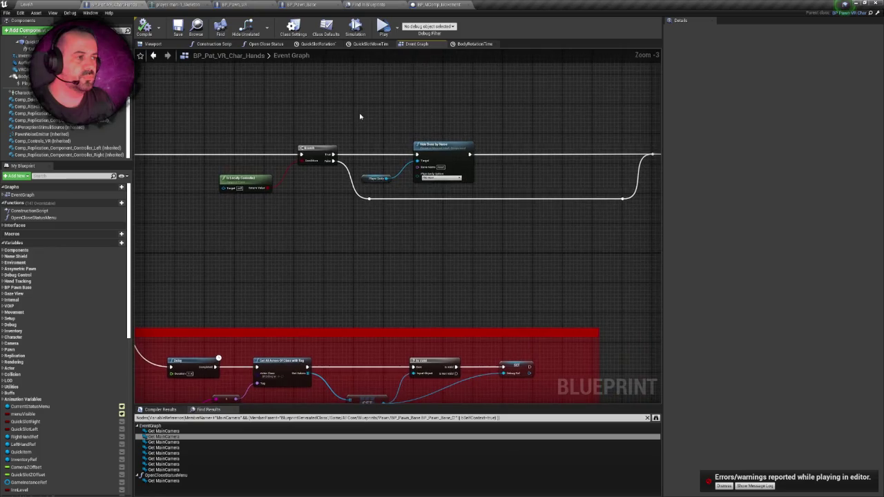
{"action": "scroll", "coordinate": [359, 116], "scroll_direction": "up", "scroll_amount": 2}
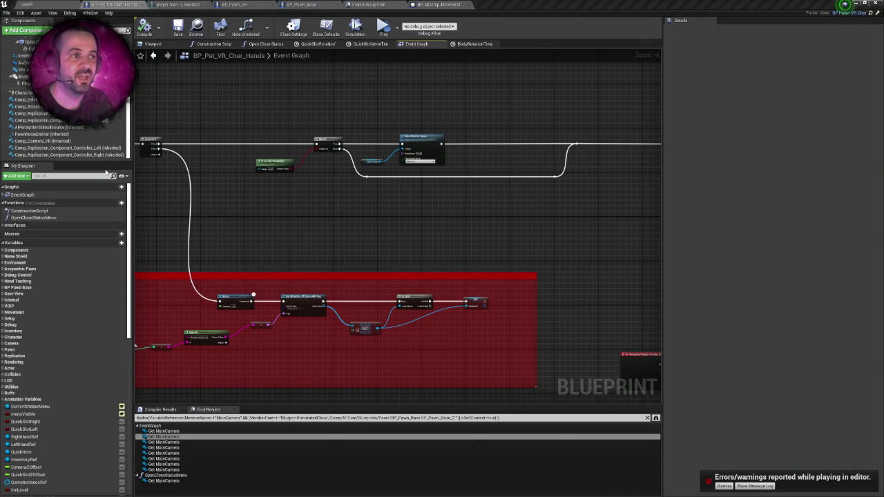
{"action": "left_click_drag", "start_coordinate": [331, 188], "coordinate": [380, 190]}
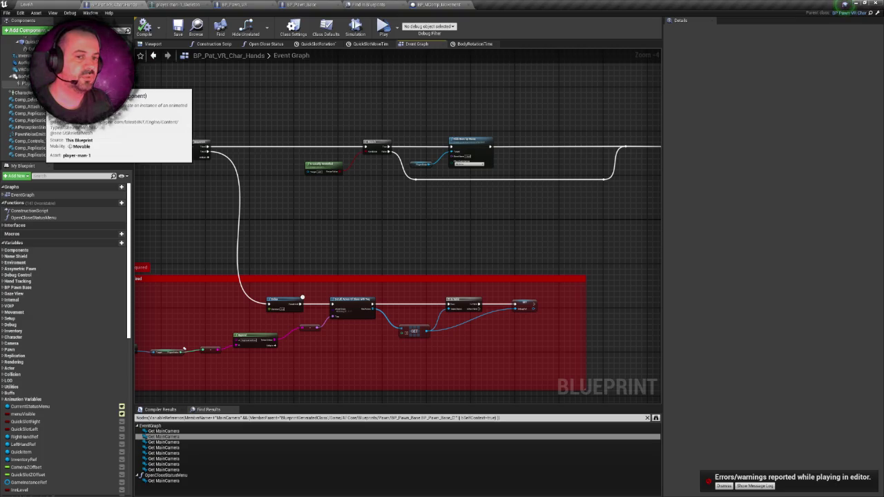
Review the head-hiding nodes, dismiss the play-in-editor error notification, and select PlayerBody.
{"action": "left_click_drag", "start_coordinate": [279, 119], "coordinate": [528, 209]}
{"action": "left_click", "coordinate": [528, 211]}
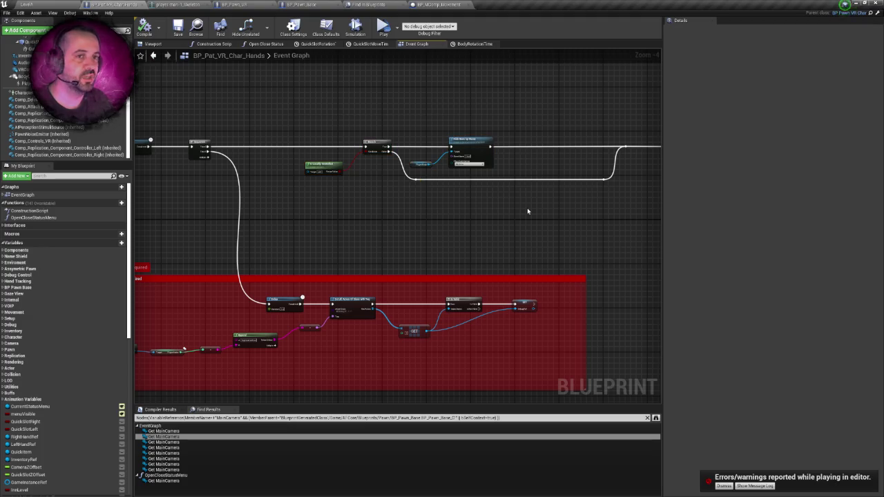
{"action": "right_click", "coordinate": [449, 193]}
{"action": "left_click", "coordinate": [439, 197]}
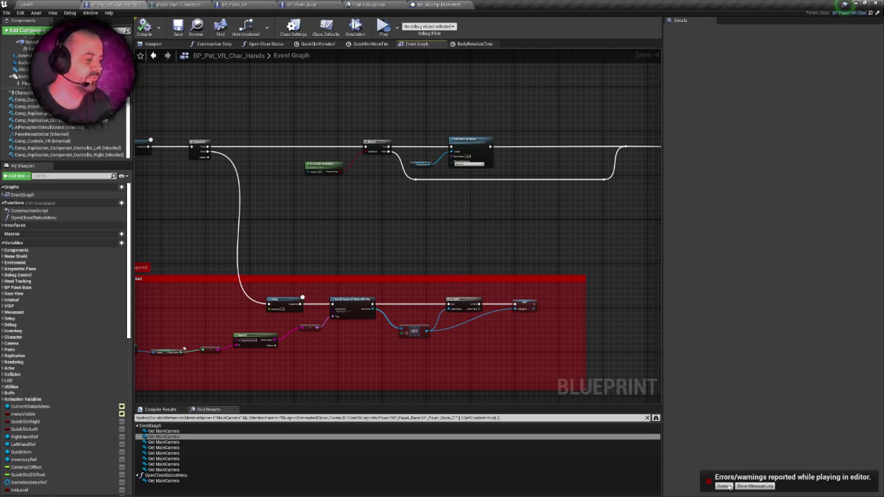
{"action": "left_click", "coordinate": [723, 486]}
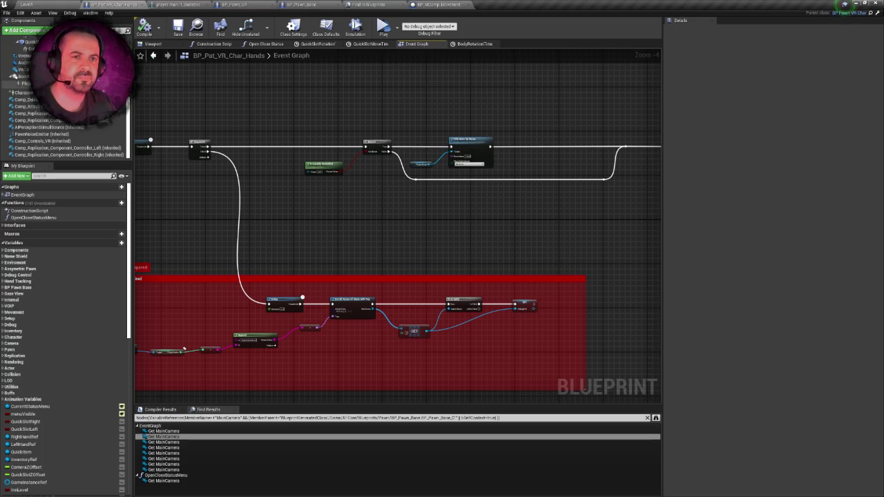
{"action": "left_click", "coordinate": [28, 84]}
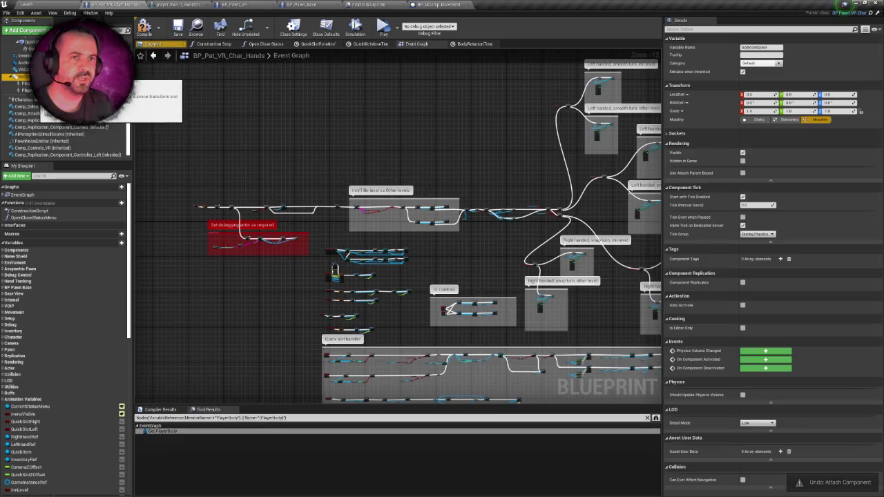
Select the PlayerBodyShadow component and view the pawn from a three-quarter angle.
{"action": "left_click", "coordinate": [27, 90]}
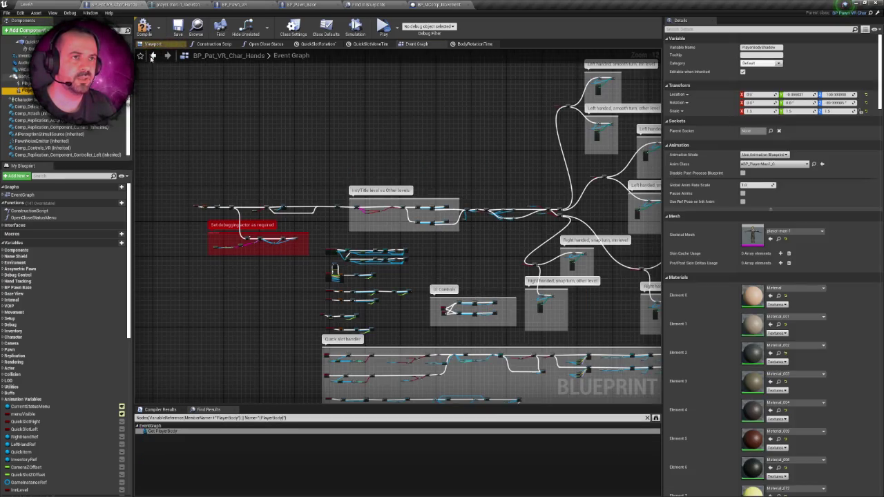
{"action": "left_click", "coordinate": [153, 43]}
{"action": "scroll", "coordinate": [398, 228], "scroll_direction": "up", "scroll_amount": 3}
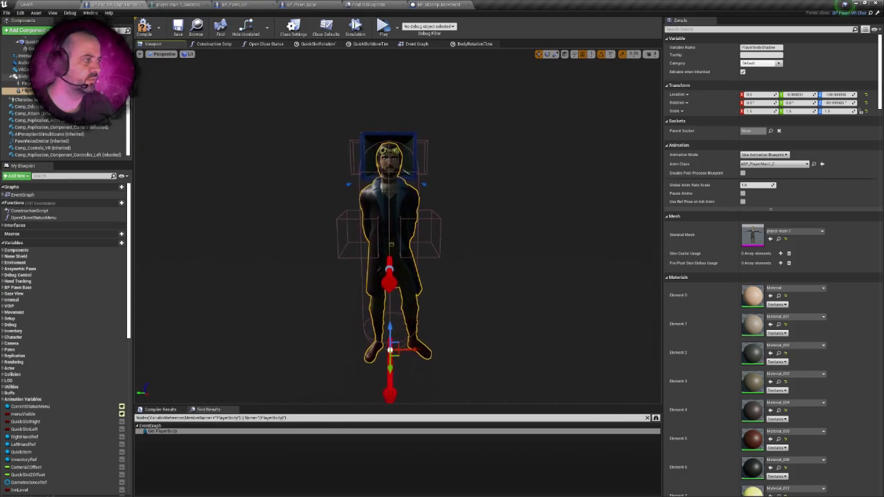
{"action": "left_click_drag", "start_coordinate": [398, 228], "coordinate": [352, 228]}
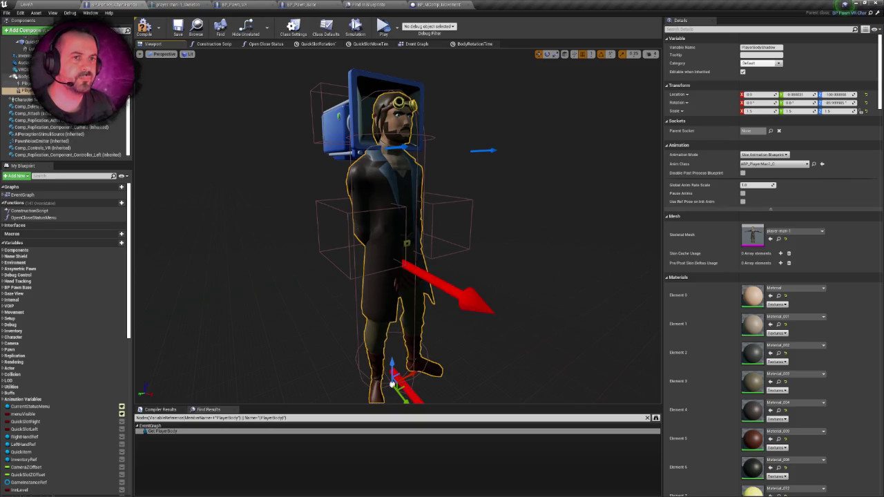
On PlayerBody, filter Details for 'cast' and toggle Cast Shadow off and back on.
{"action": "left_click", "coordinate": [26, 84]}
{"action": "left_click", "coordinate": [684, 29]}
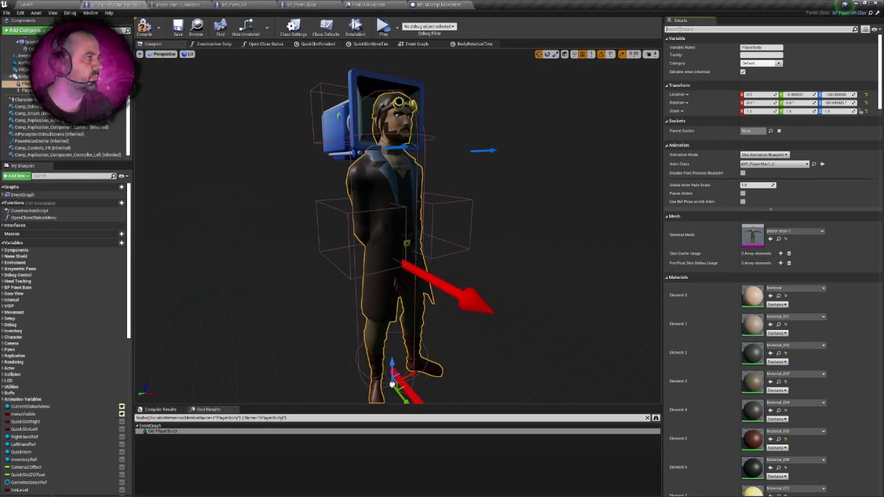
{"action": "type", "text": "cast"}
{"action": "left_click", "coordinate": [743, 48]}
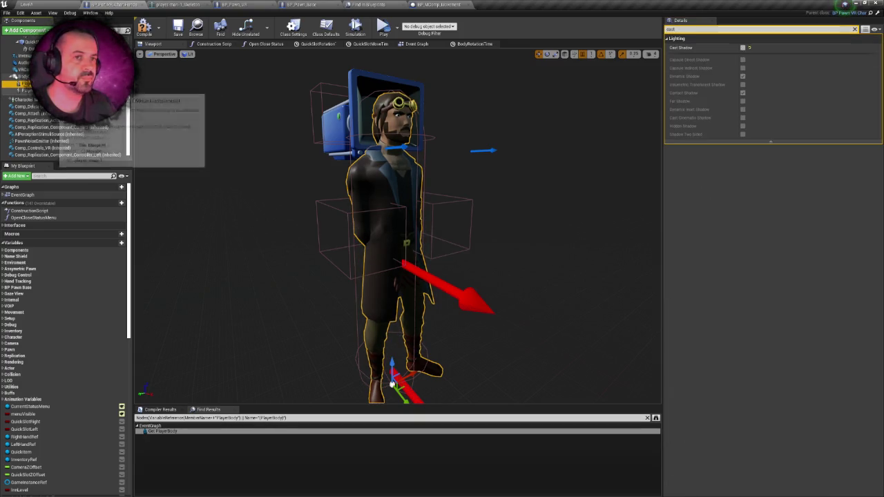
{"action": "left_click", "coordinate": [744, 48]}
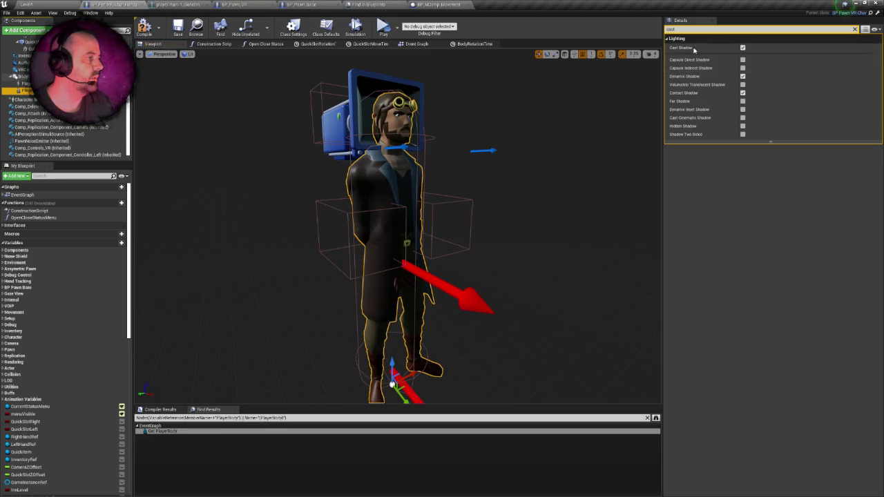
Filter for 'hidd' and enable Hidden in Game and Hidden Shadow on PlayerBody.
{"action": "mouse_move", "coordinate": [686, 129]}
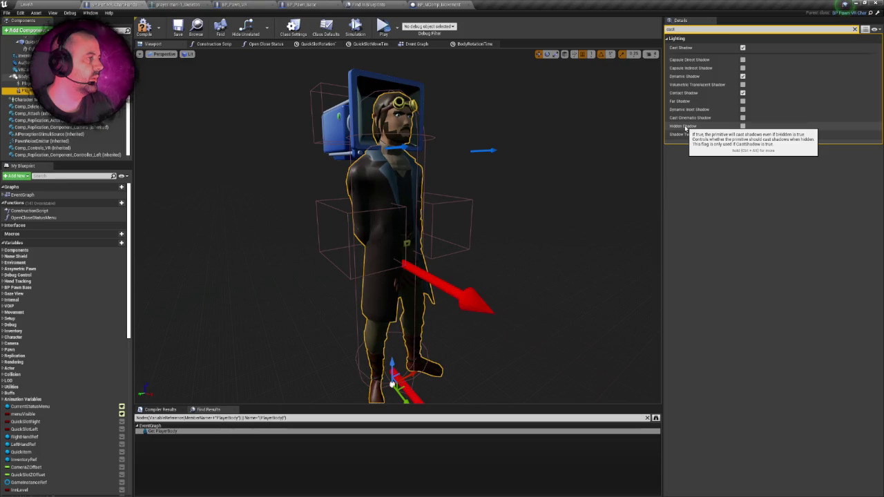
{"action": "key", "text": "BackSpace"}
{"action": "key", "text": "BackSpace"}
{"action": "key", "text": "BackSpace"}
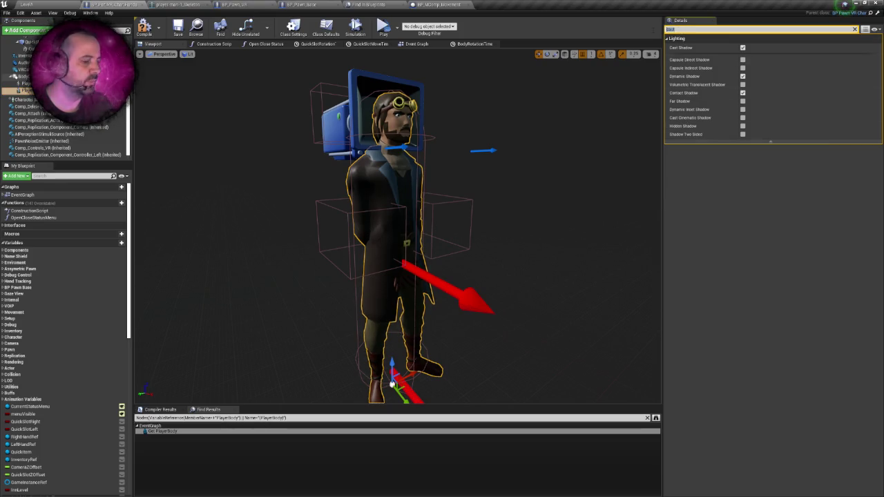
{"action": "type", "text": "idd"}
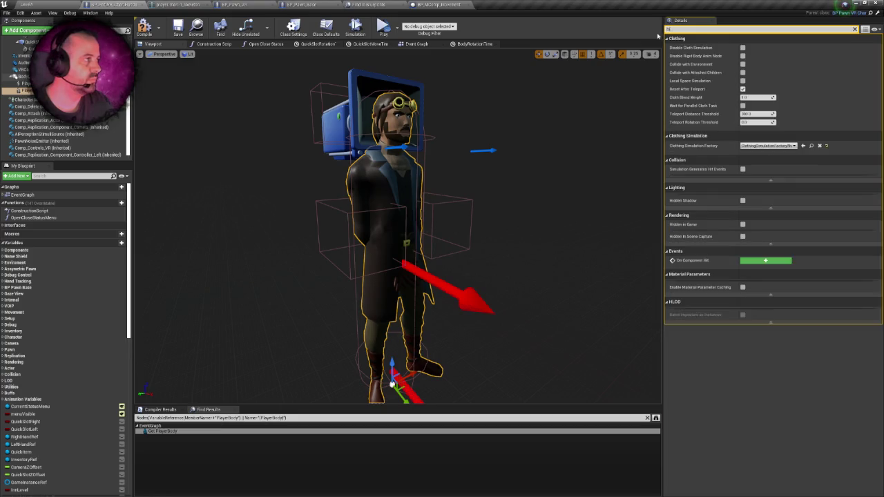
{"action": "left_click", "coordinate": [742, 75]}
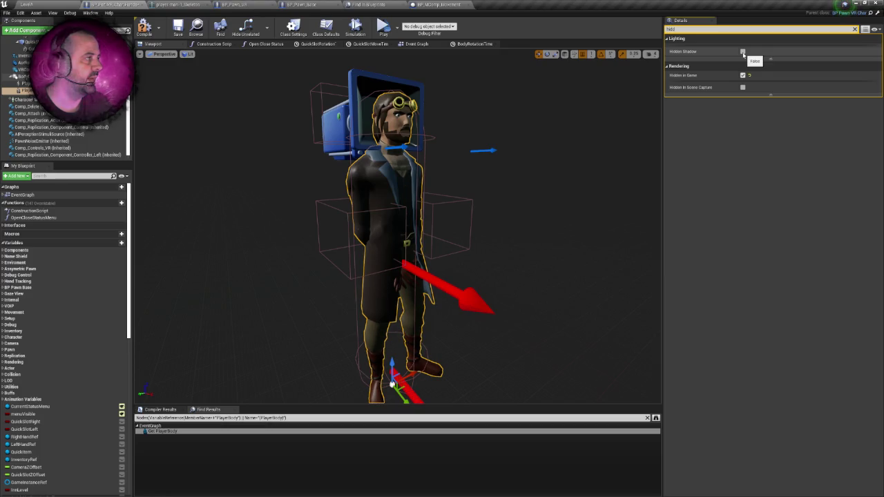
{"action": "left_click", "coordinate": [743, 51]}
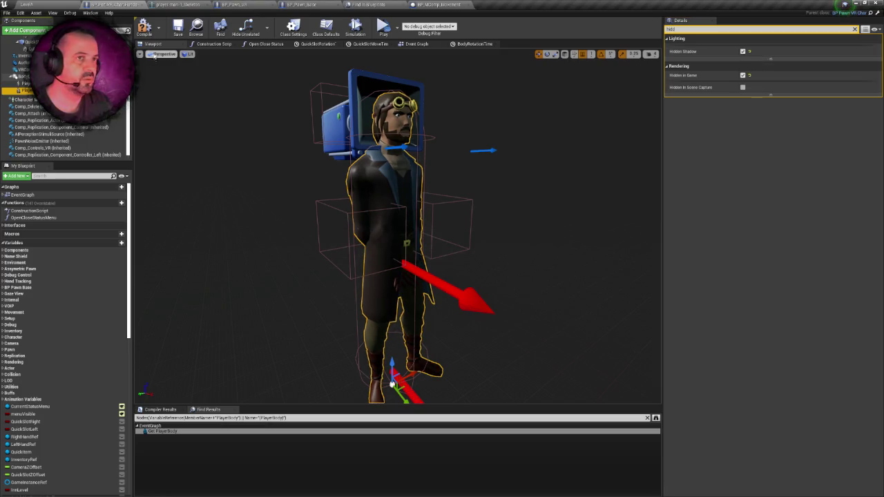
Return to the level editor and start a play-in-editor test.
{"action": "left_click", "coordinate": [219, 86]}
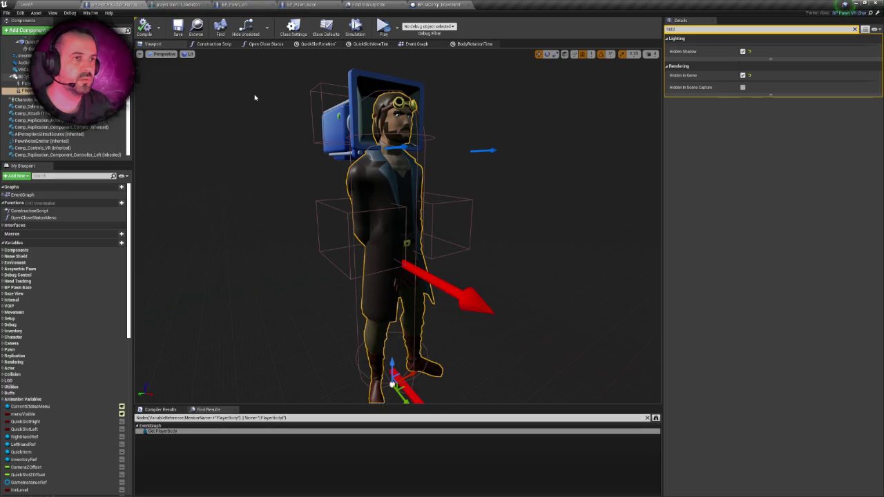
{"action": "left_click", "coordinate": [71, 3]}
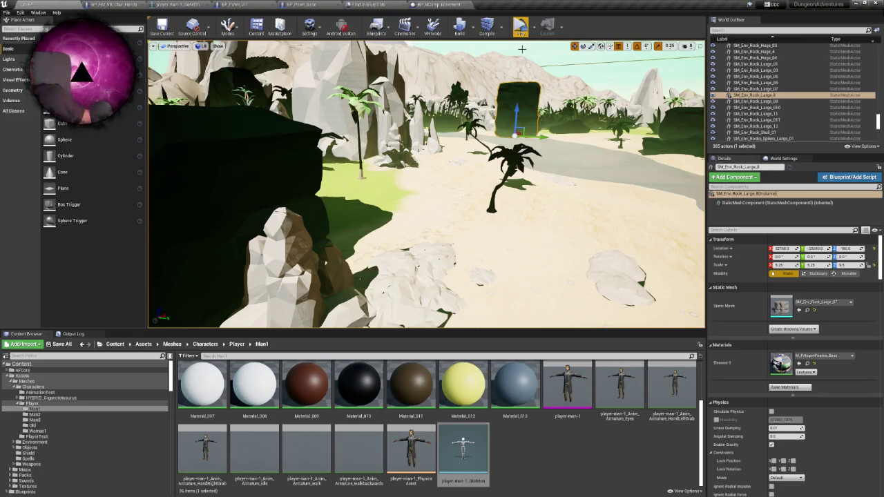
{"action": "left_click", "coordinate": [526, 36]}
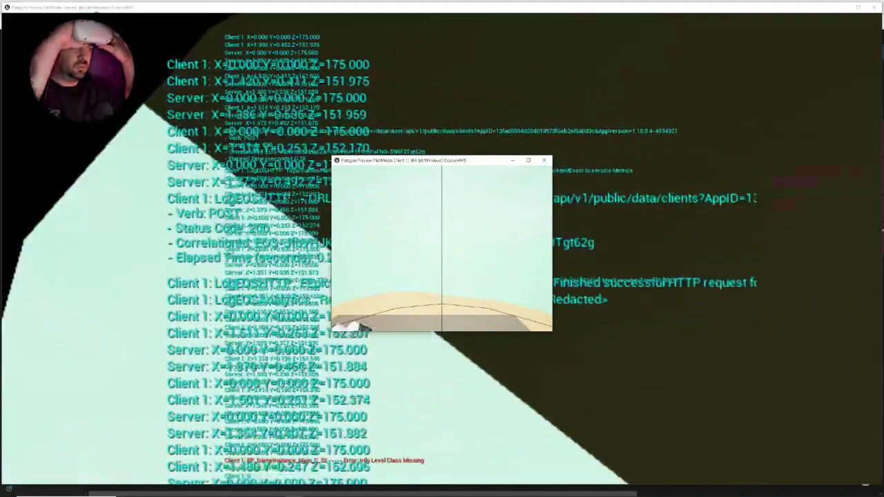
Stop the test, relaunch the level in VR Preview, then exit it with Esc.
{"action": "key", "text": "Escape"}
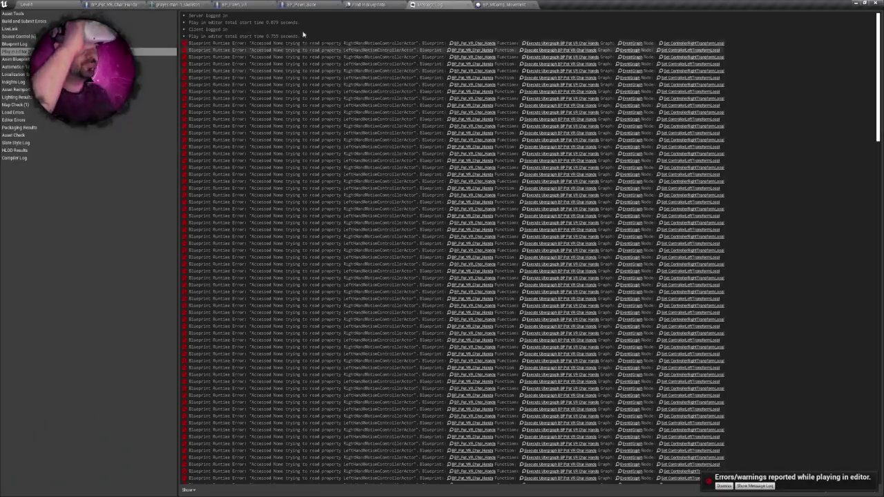
{"action": "left_click", "coordinate": [48, 4]}
{"action": "left_click", "coordinate": [534, 31]}
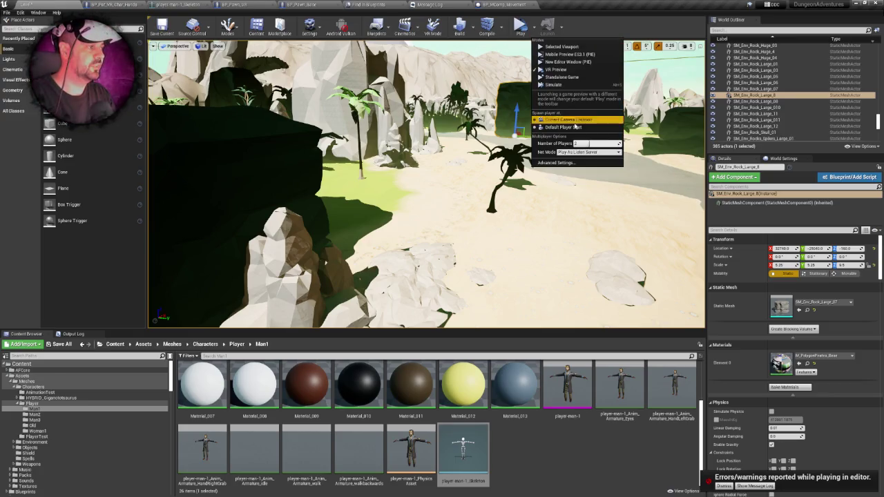
{"action": "left_click", "coordinate": [491, 138]}
{"action": "scroll", "coordinate": [491, 138], "scroll_direction": "down", "scroll_amount": 3}
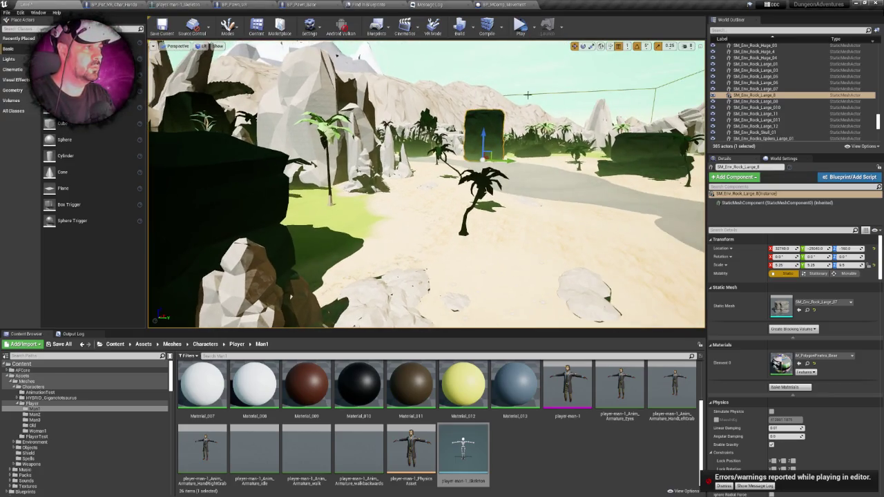
{"action": "left_click", "coordinate": [520, 33]}
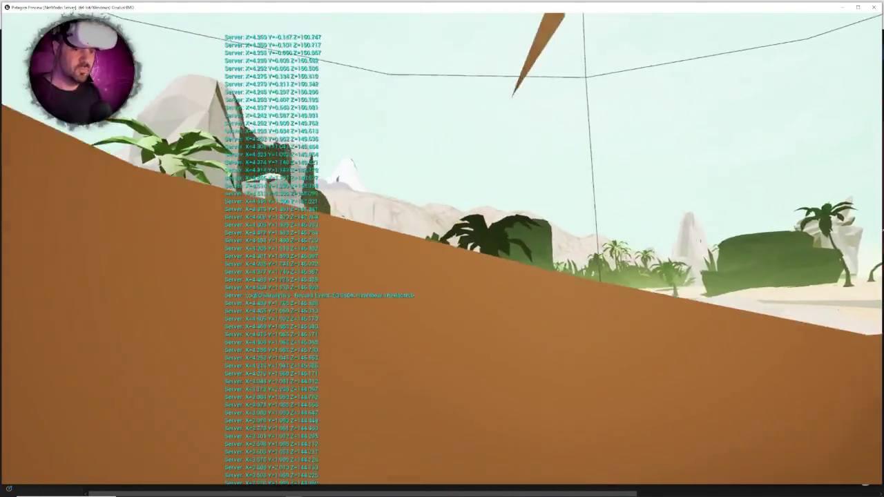
{"action": "key", "text": "Escape"}
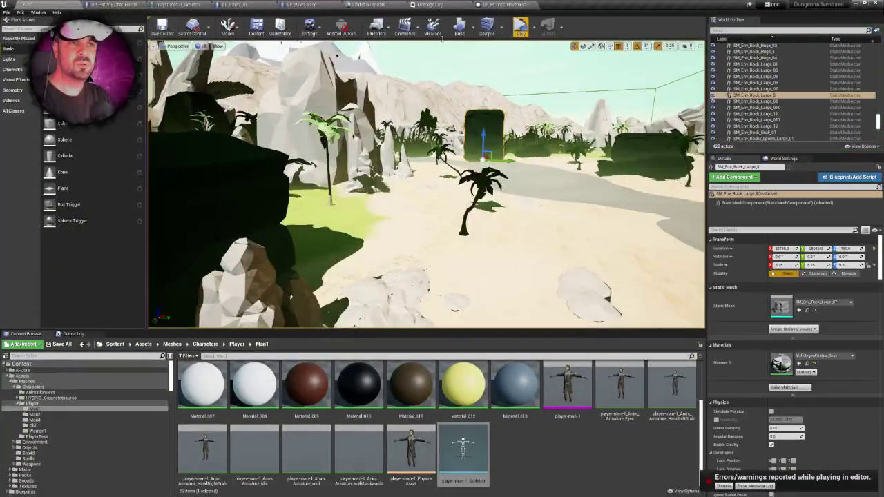
In BP_Pawn_VR_Char, turn on Cast Shadow for the other body mesh, then return to the level.
{"action": "left_click", "coordinate": [129, 4]}
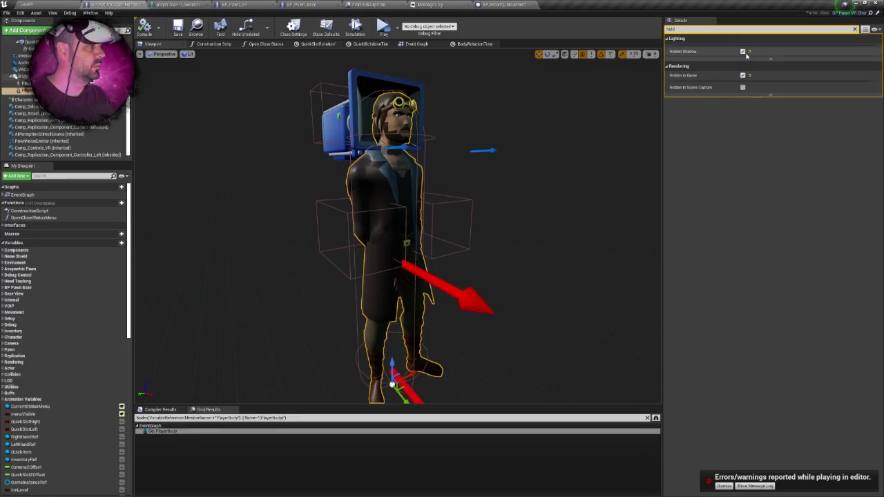
{"action": "left_click", "coordinate": [743, 74]}
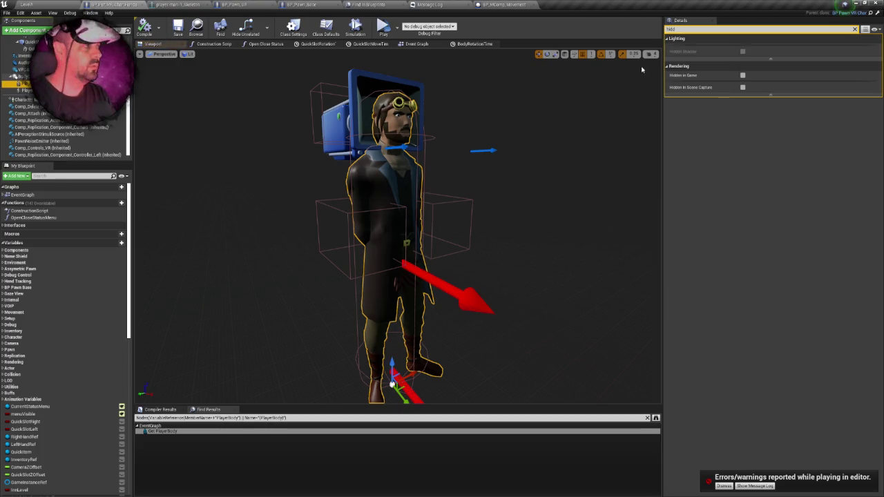
{"action": "double_click", "coordinate": [691, 29]}
{"action": "key", "text": "BackSpace"}
{"action": "type", "text": "sha"}
{"action": "left_click", "coordinate": [743, 47]}
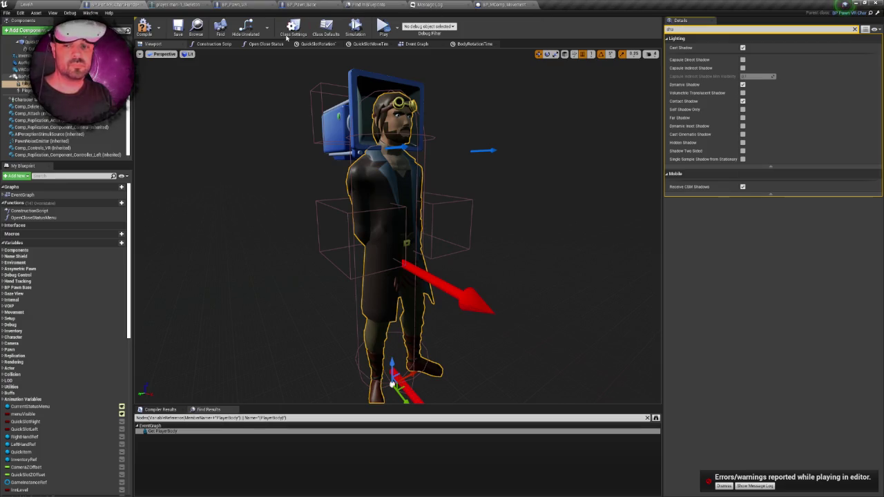
{"action": "left_click", "coordinate": [26, 4]}
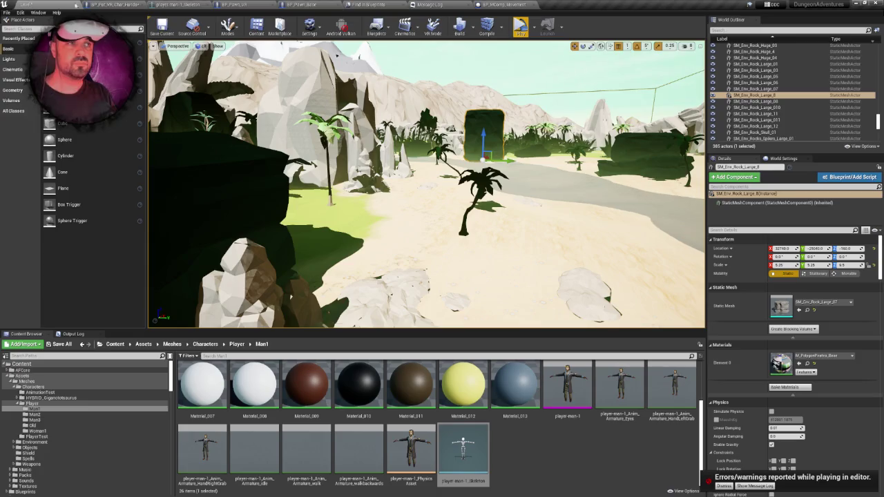
{"action": "left_click", "coordinate": [521, 27]}
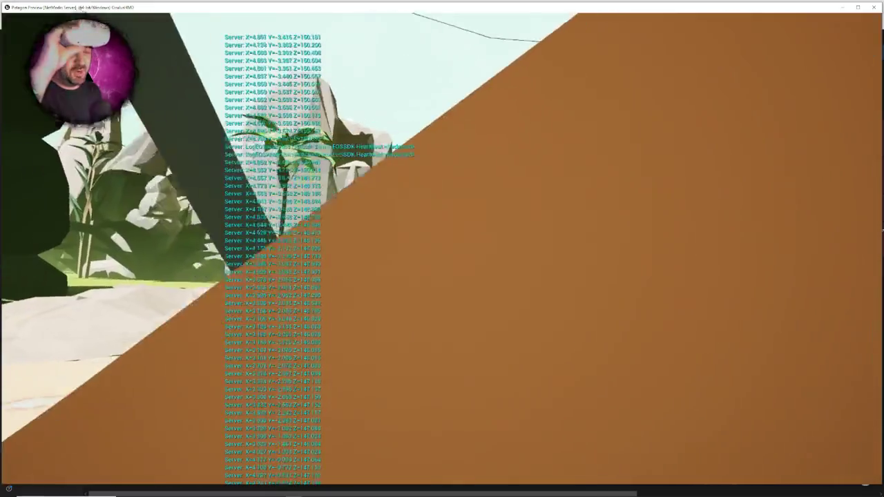
{"action": "key", "text": "Escape"}
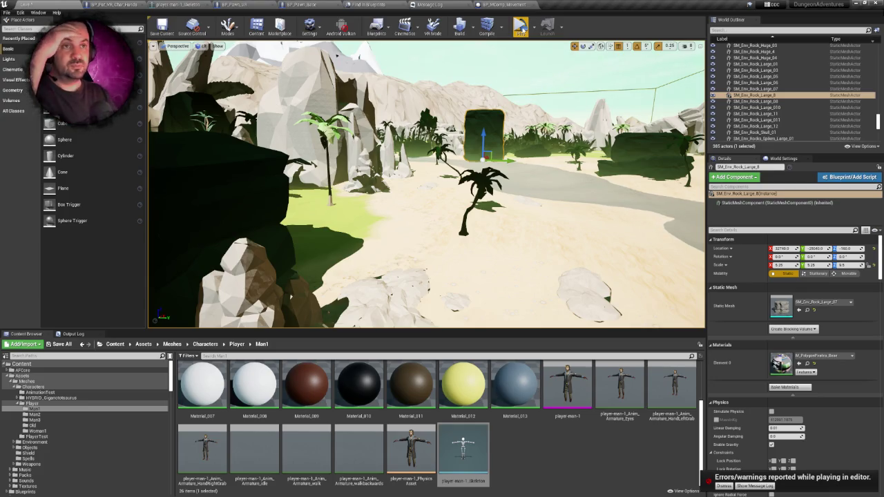
{"action": "key", "text": "ctrl+Tab"}
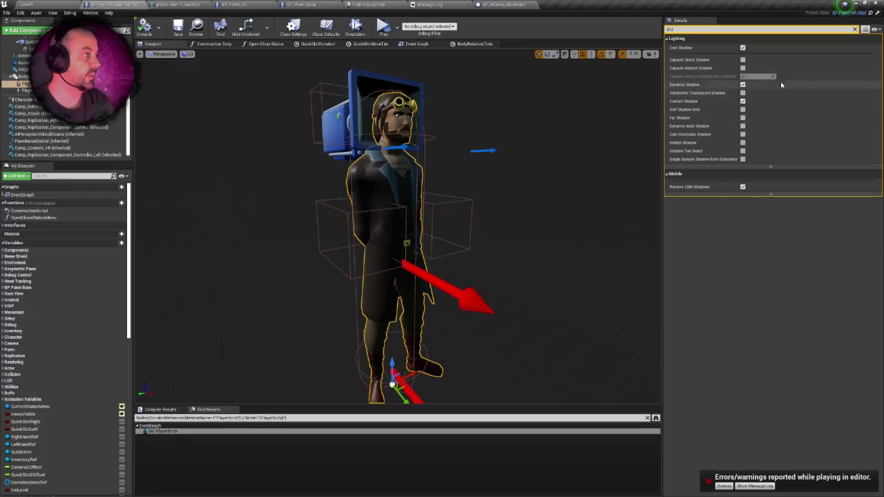
Untick Cast Shadow on the pawn's body component in BP_Pawn_VR_Char.
{"action": "left_click", "coordinate": [743, 47]}
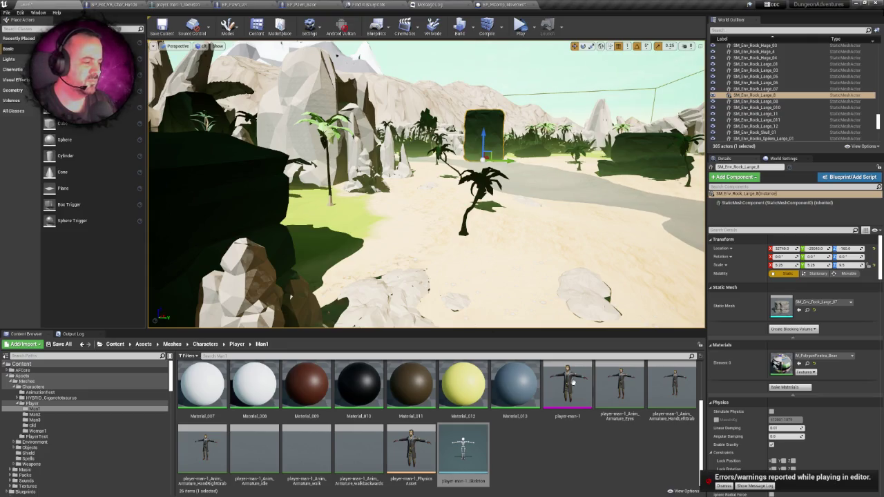
Open player-man-1_PhysicsAsset, then go back to the level editor's Content Browser.
{"action": "double_click", "coordinate": [408, 447]}
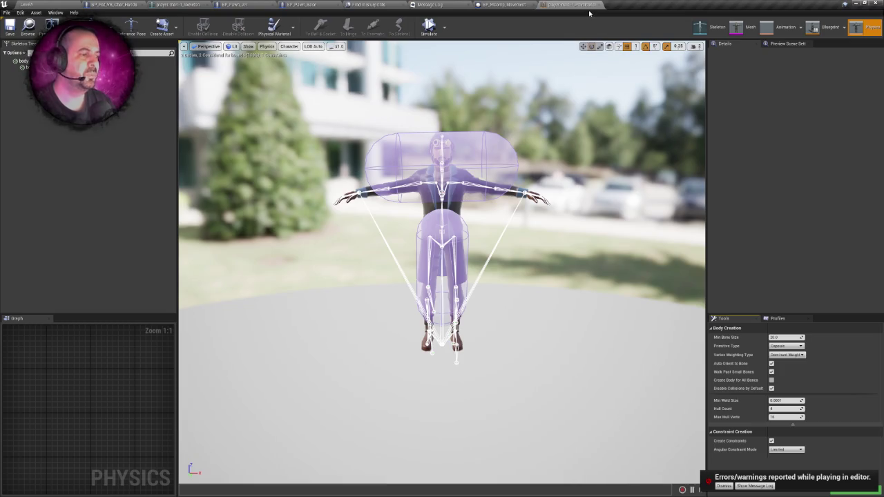
{"action": "left_click", "coordinate": [54, 4]}
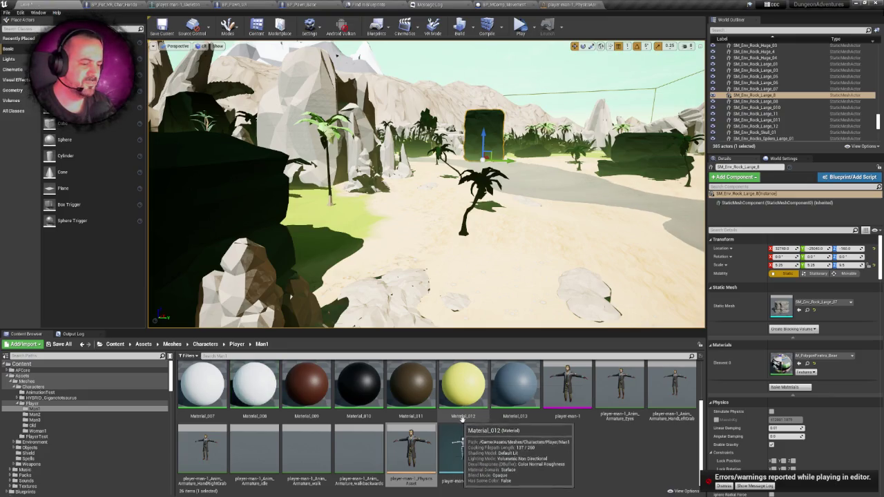
{"action": "right_click", "coordinate": [596, 457]}
{"action": "key", "text": "Escape"}
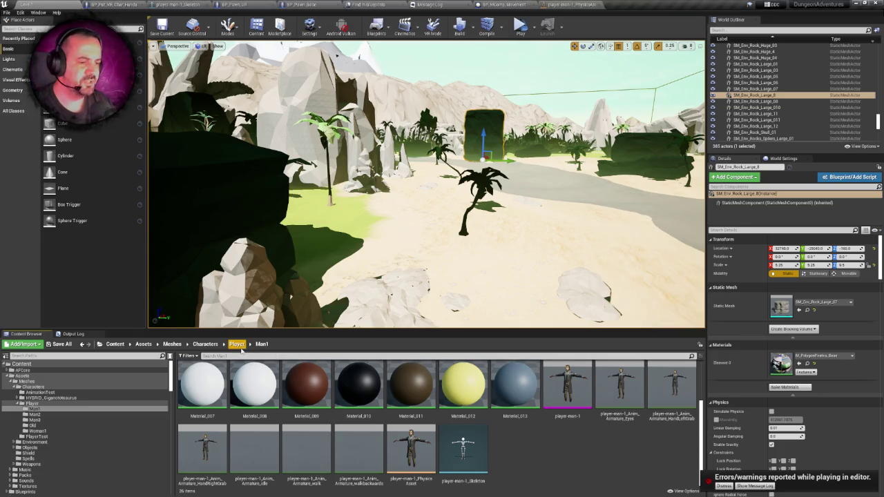
Browse the Man1, Man2 and Old subfolders of the Player folder.
{"action": "left_click", "coordinate": [240, 345]}
{"action": "double_click", "coordinate": [203, 385]}
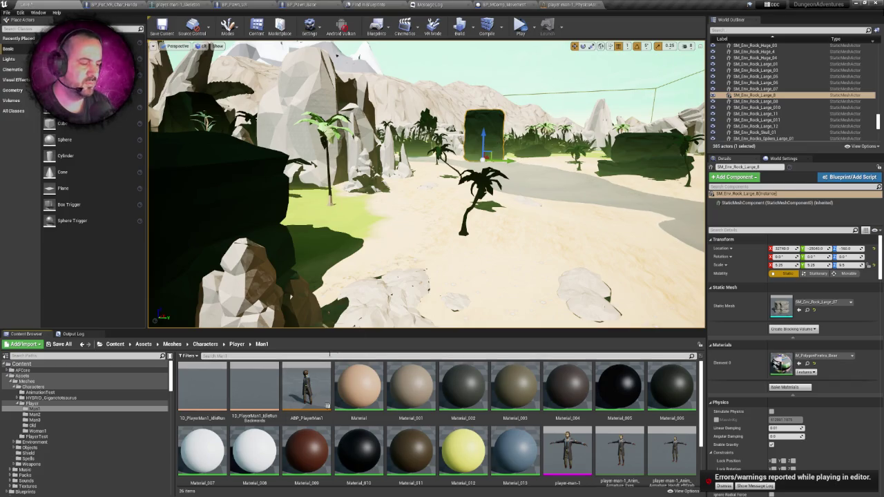
{"action": "left_click", "coordinate": [237, 344]}
{"action": "double_click", "coordinate": [254, 382]}
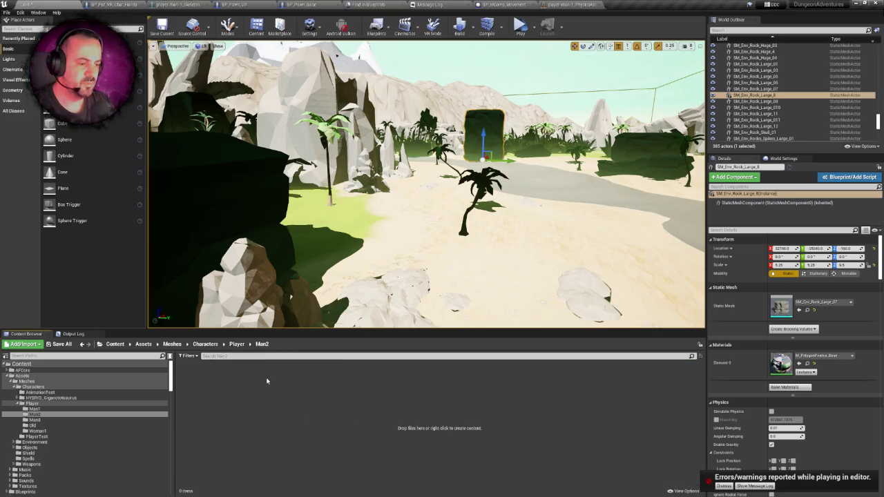
{"action": "left_click", "coordinate": [237, 344]}
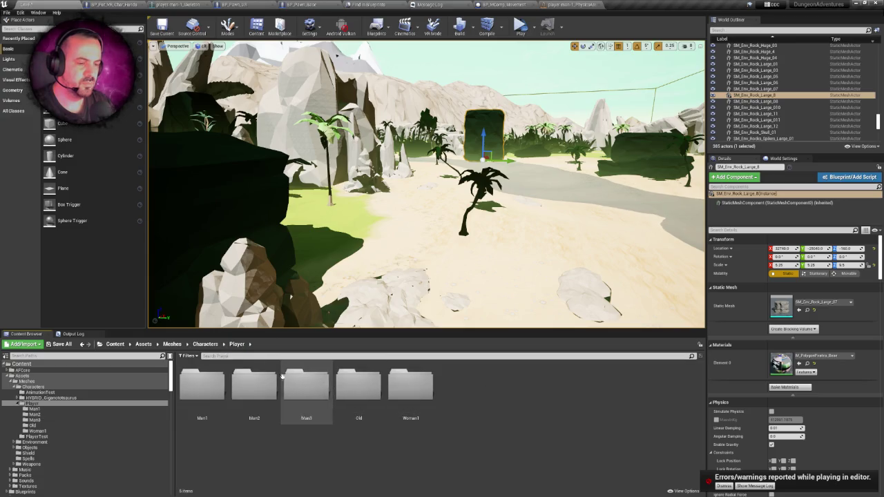
{"action": "double_click", "coordinate": [357, 383]}
{"action": "scroll", "coordinate": [453, 403], "scroll_direction": "down", "scroll_amount": 1}
{"action": "scroll", "coordinate": [453, 404], "scroll_direction": "down", "scroll_amount": 1}
Open and close player_PhysicsAsset, then open and close the player-3v physics asset.
{"action": "left_click", "coordinate": [256, 446]}
{"action": "double_click", "coordinate": [257, 443]}
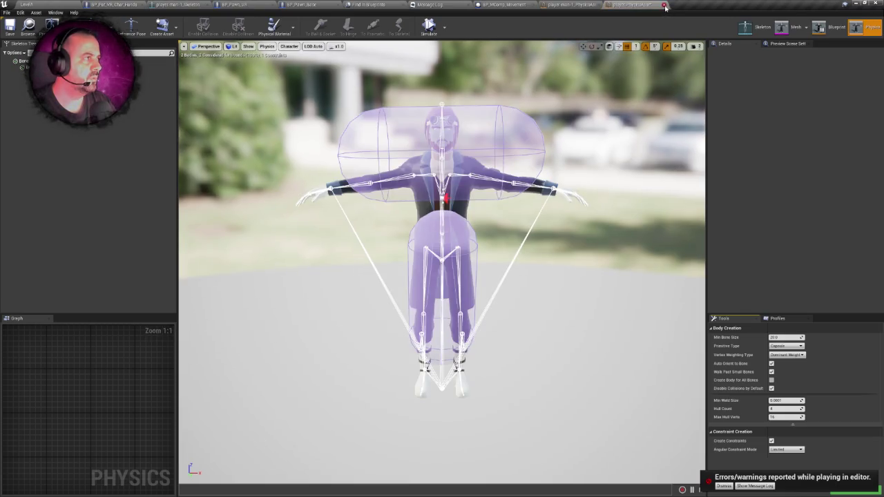
{"action": "left_click", "coordinate": [665, 7]}
{"action": "left_click", "coordinate": [208, 440]}
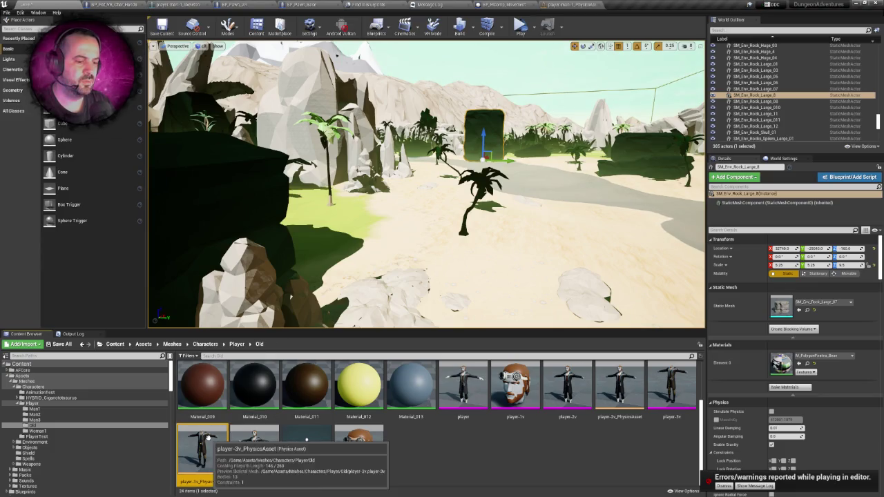
{"action": "double_click", "coordinate": [208, 440]}
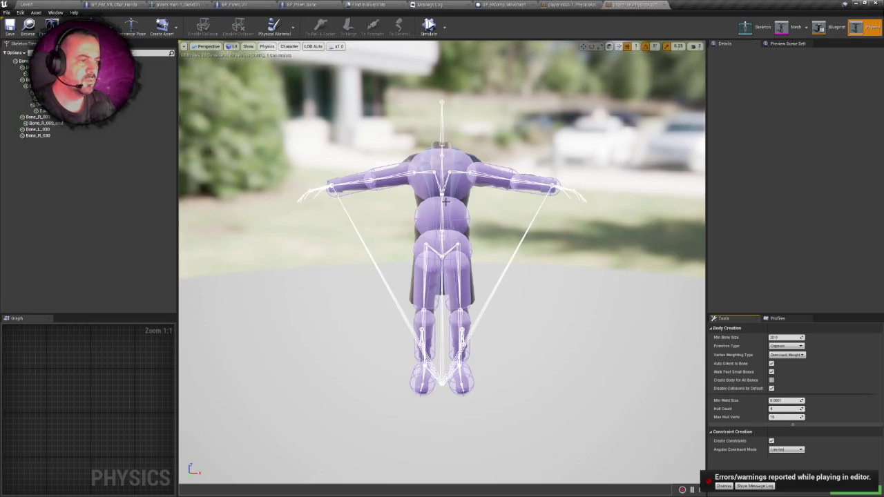
{"action": "left_click", "coordinate": [666, 5]}
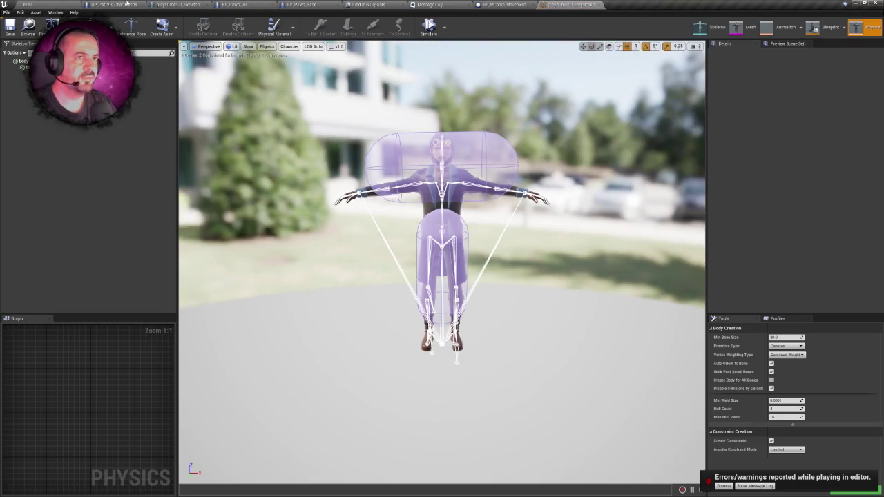
Switch from the Physics Asset editor back to the beach level editor.
{"action": "left_click", "coordinate": [26, 4]}
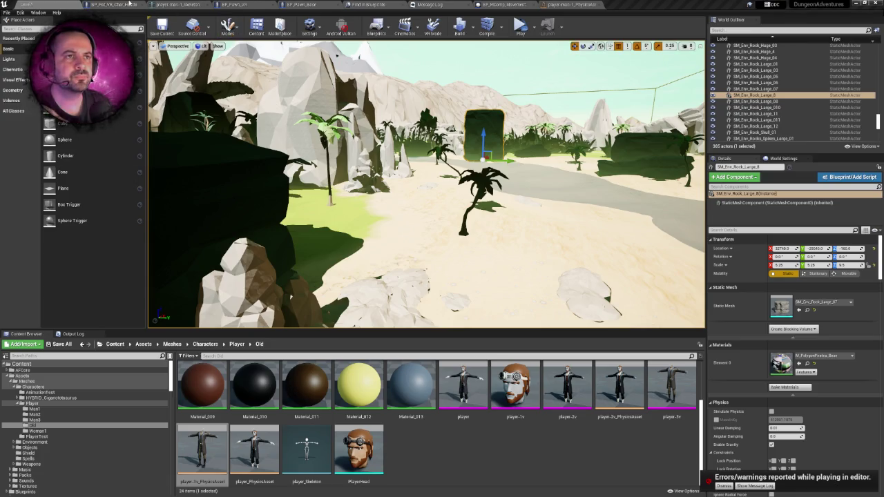
In the VR character Blueprint, filter Details for 'bounds' and select PlayerBody.
{"action": "left_click", "coordinate": [302, 4]}
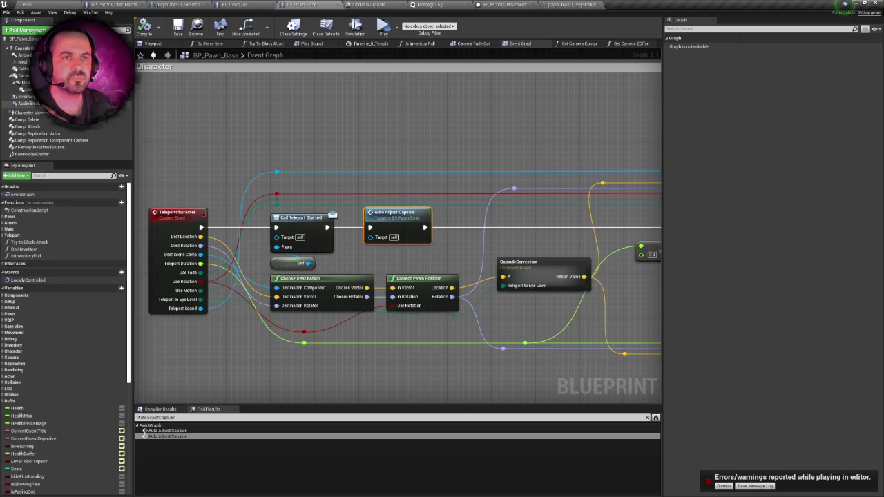
{"action": "left_click", "coordinate": [111, 4]}
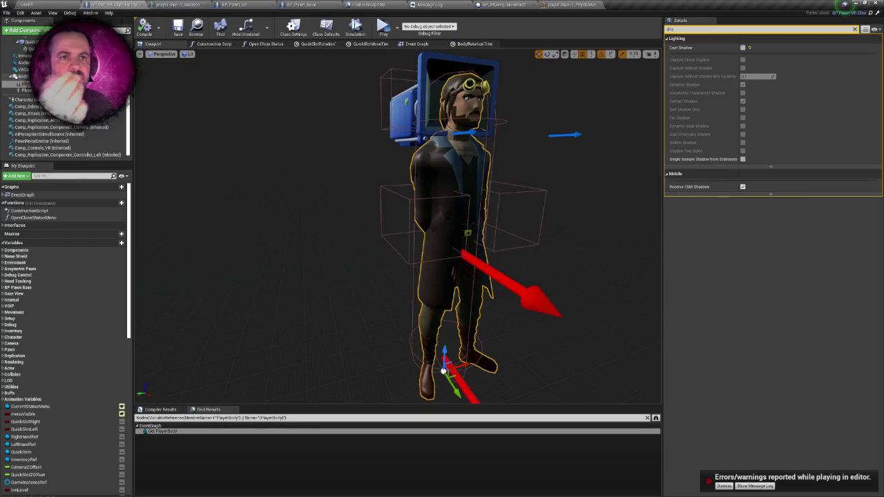
{"action": "key", "text": "ctrl+a"}
{"action": "type", "text": "bo"}
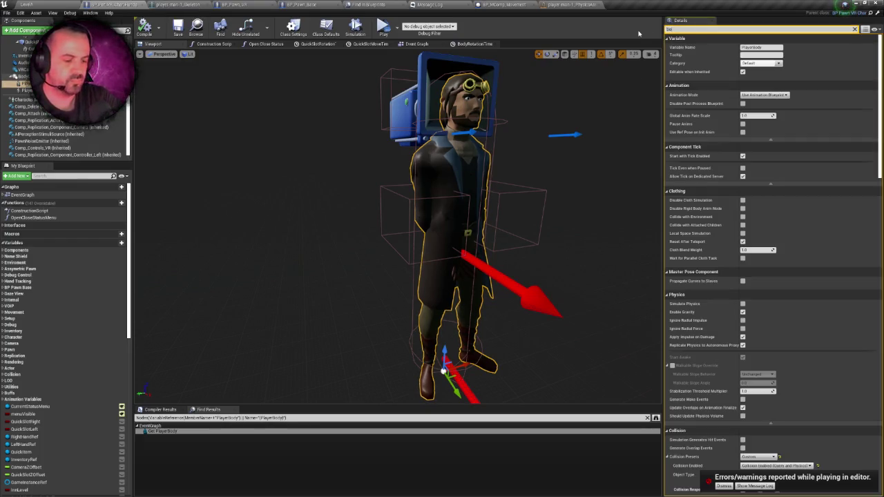
{"action": "type", "text": "unds"}
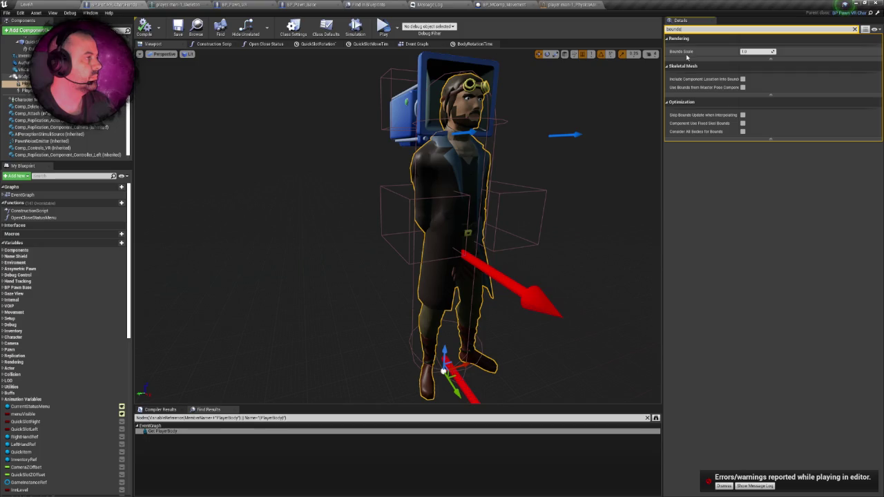
{"action": "mouse_move", "coordinate": [686, 54]}
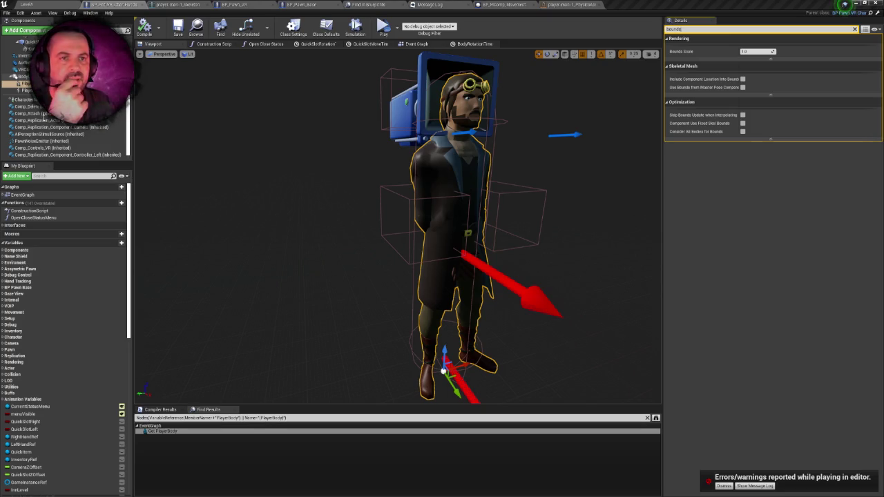
{"action": "left_click", "coordinate": [27, 90]}
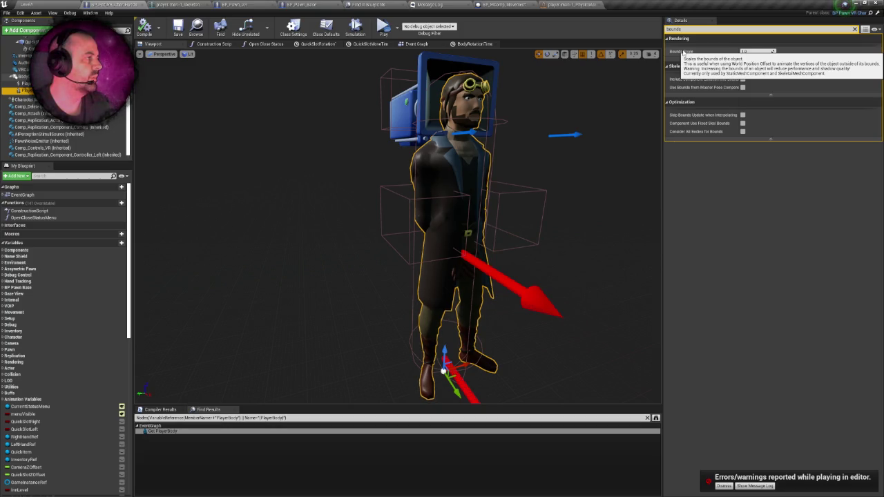
Set PlayerBody's Bounds Scale to 1.5, compile the Blueprint, and return to the level editor.
{"action": "left_click", "coordinate": [744, 51]}
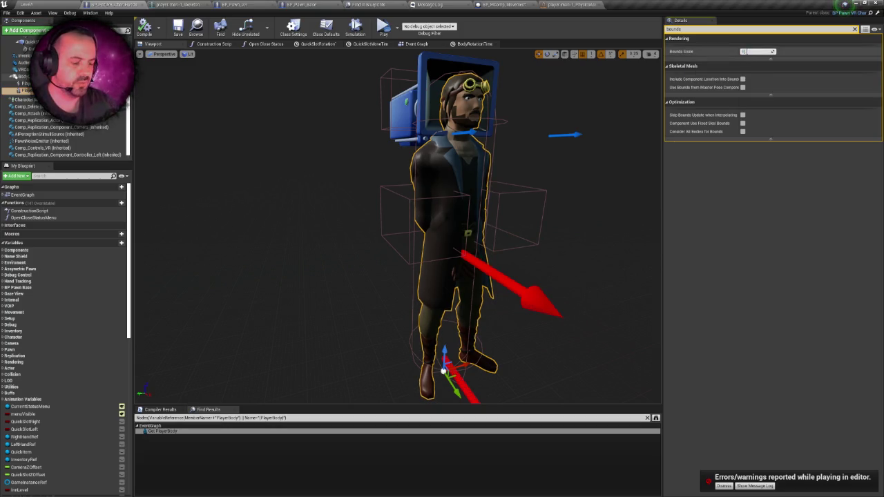
{"action": "key", "text": "ctrl+s"}
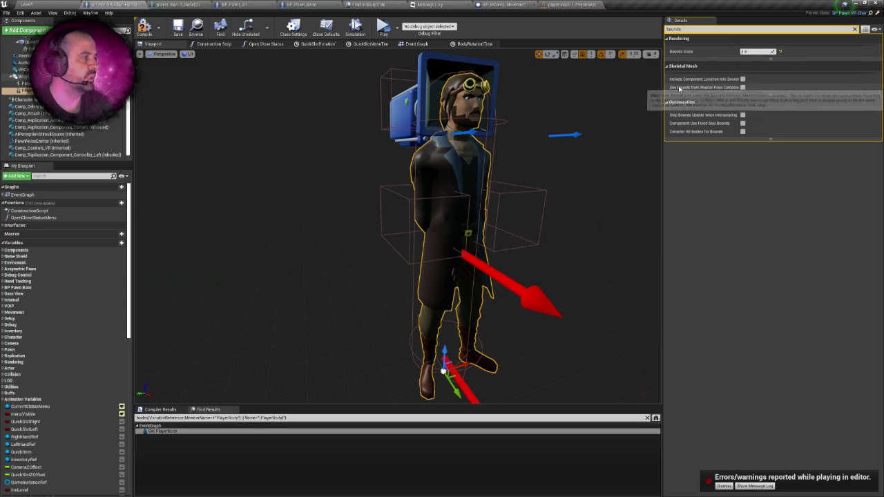
{"action": "left_click", "coordinate": [144, 27]}
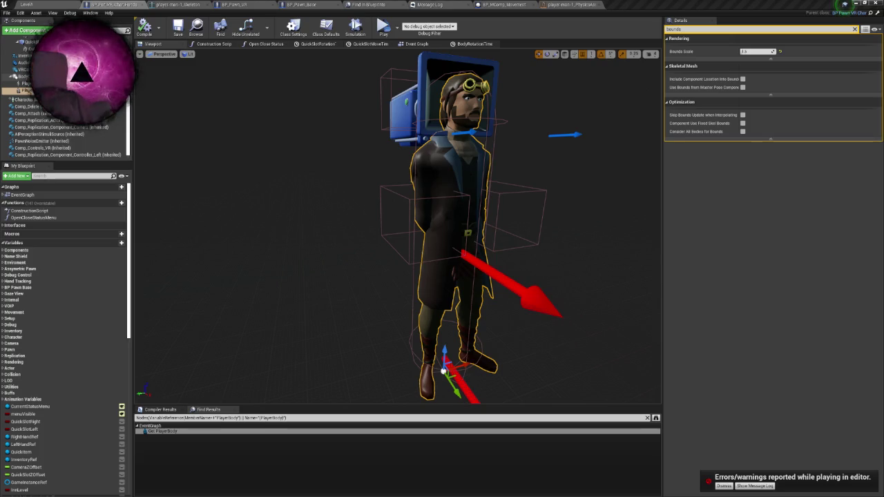
{"action": "left_click", "coordinate": [383, 27]}
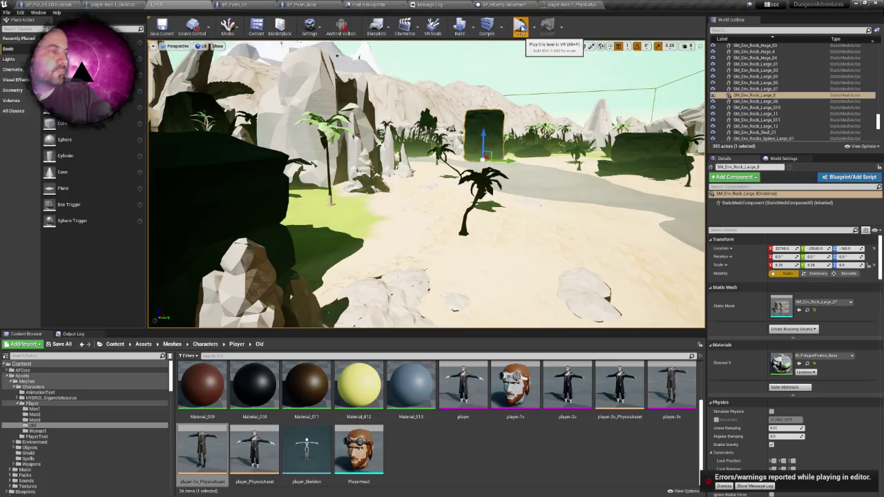
{"action": "left_click", "coordinate": [520, 26]}
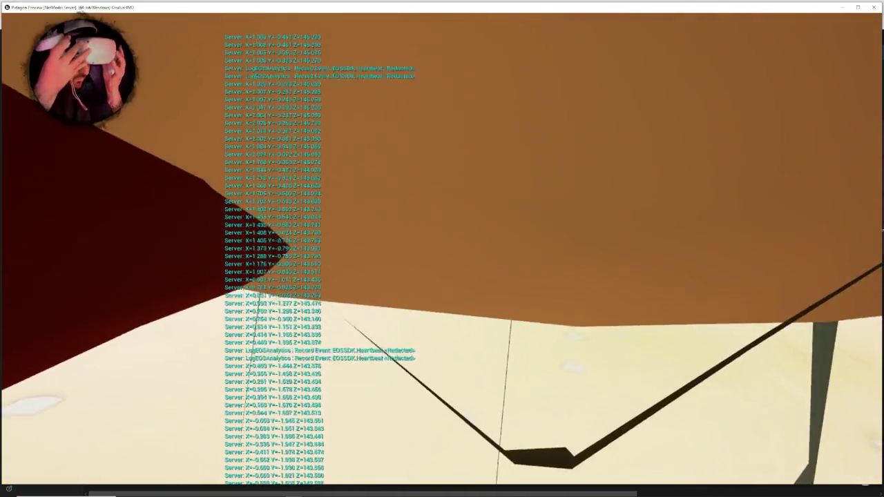
{"action": "key", "text": "Escape"}
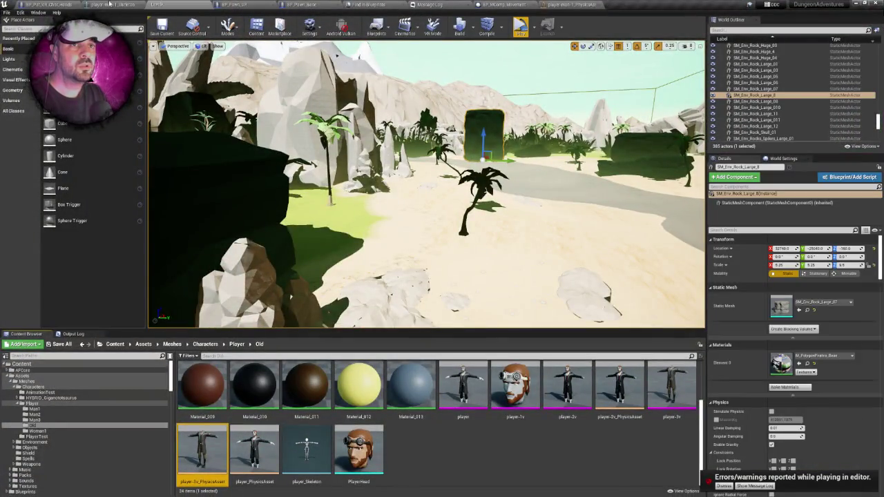
Raise PlayerBody's Bounds Scale above 1.5, then save and compile the Blueprint.
{"action": "left_click", "coordinate": [65, 5]}
{"action": "left_click", "coordinate": [756, 51]}
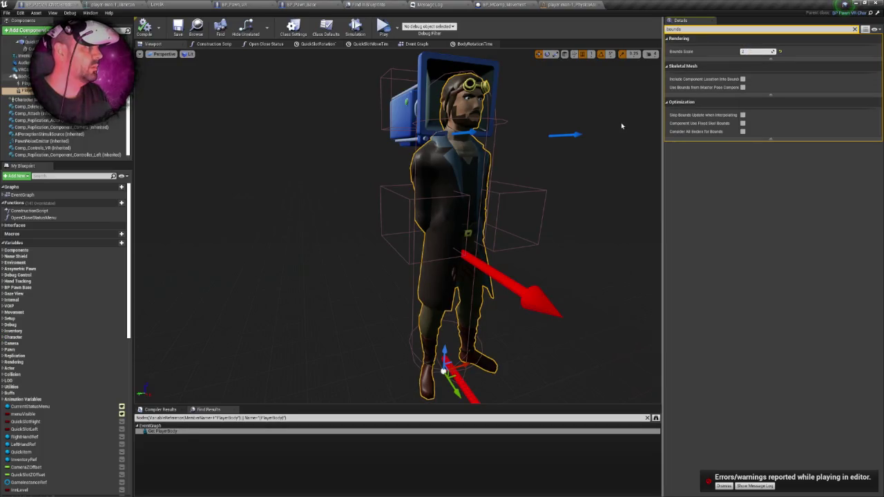
{"action": "key", "text": "Return"}
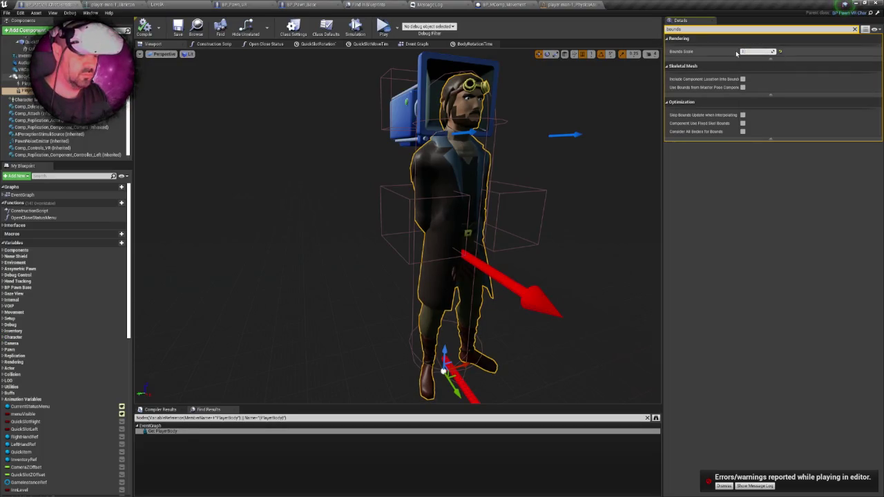
{"action": "scroll", "coordinate": [553, 117], "scroll_direction": "up", "scroll_amount": 1}
{"action": "key", "text": "ctrl+s"}
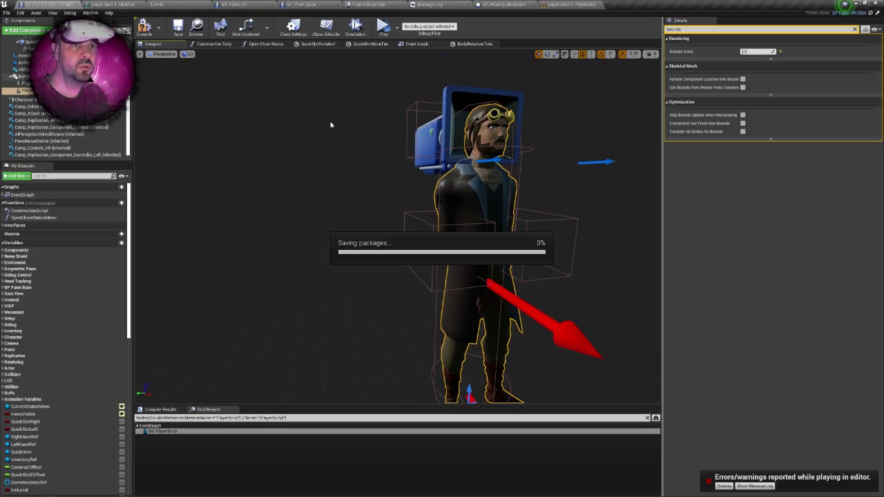
{"action": "left_click", "coordinate": [145, 28]}
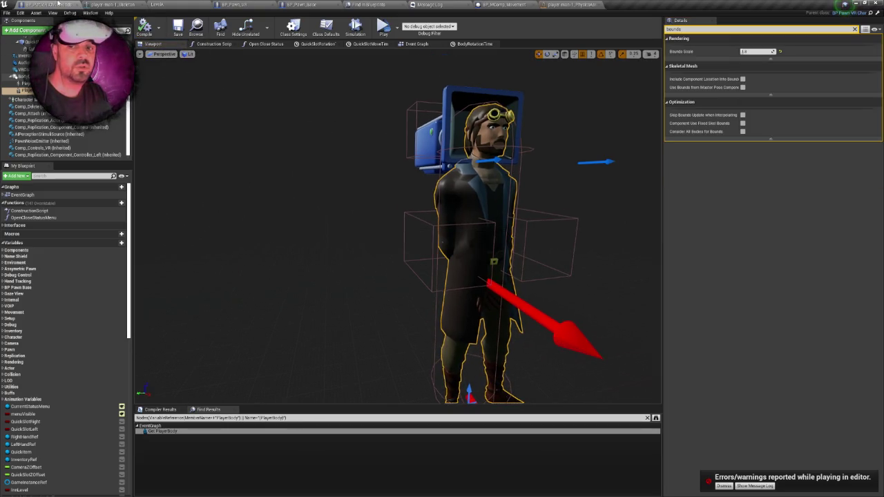
Test the beach level in VR Preview and exit with Esc.
{"action": "left_click", "coordinate": [92, 3]}
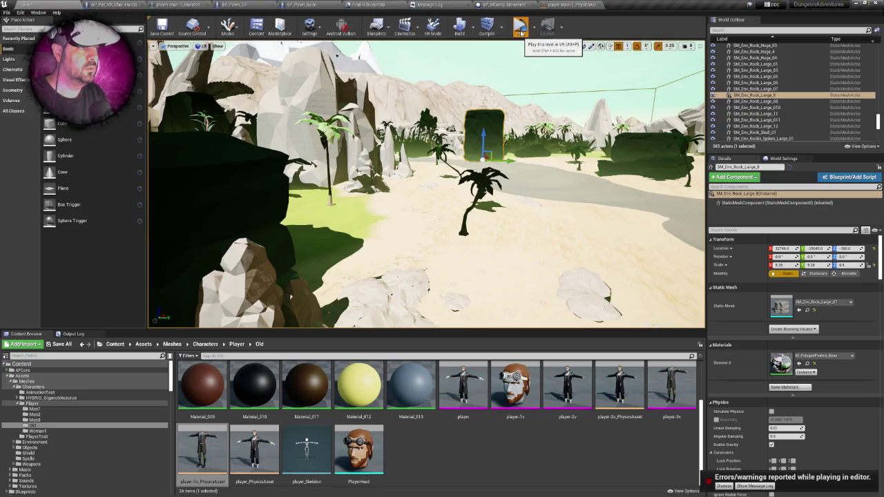
{"action": "left_click", "coordinate": [520, 28]}
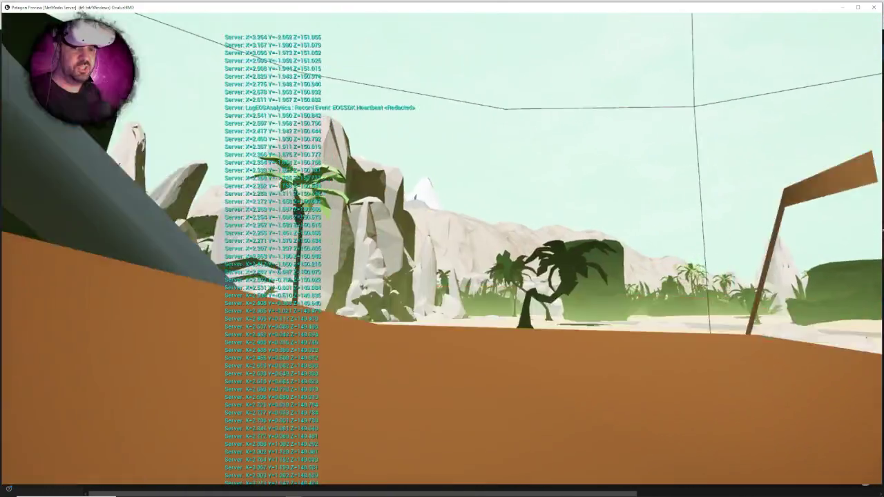
{"action": "key", "text": "Escape"}
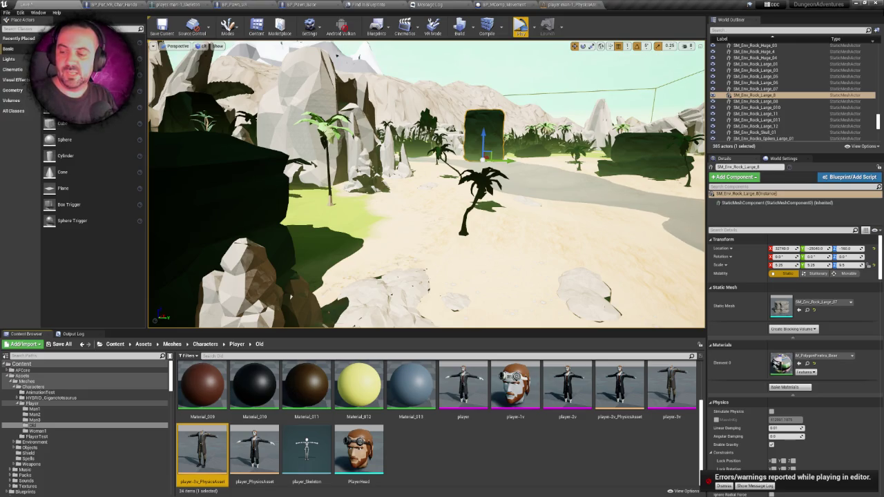
Launch Plastic SCM by searching 'plast' from the Windows Start menu.
{"action": "key", "text": "super"}
{"action": "type", "text": "plast"}
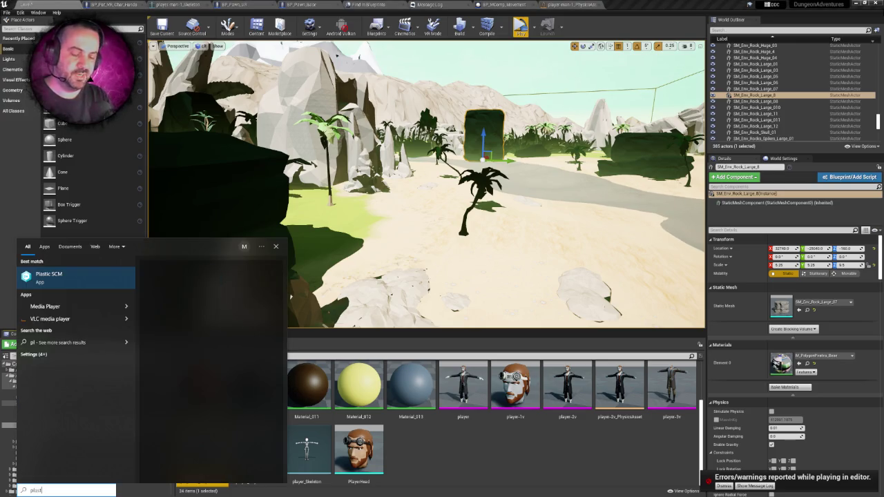
{"action": "key", "text": "Return"}
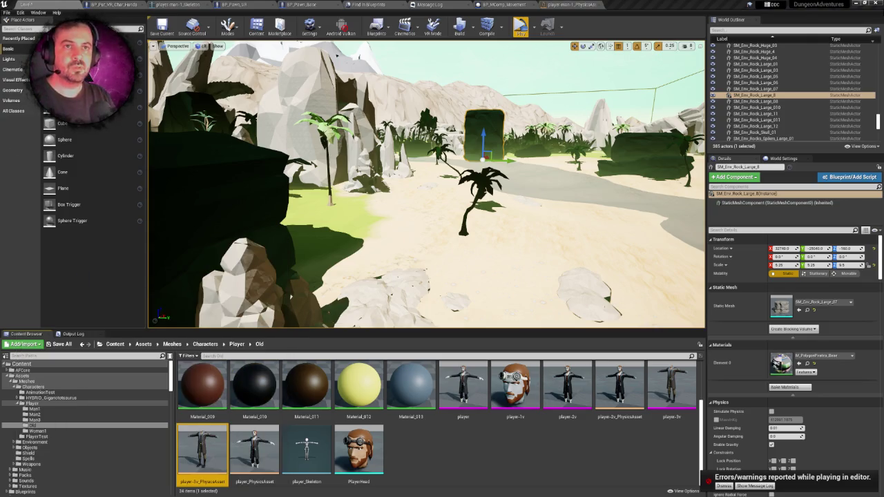